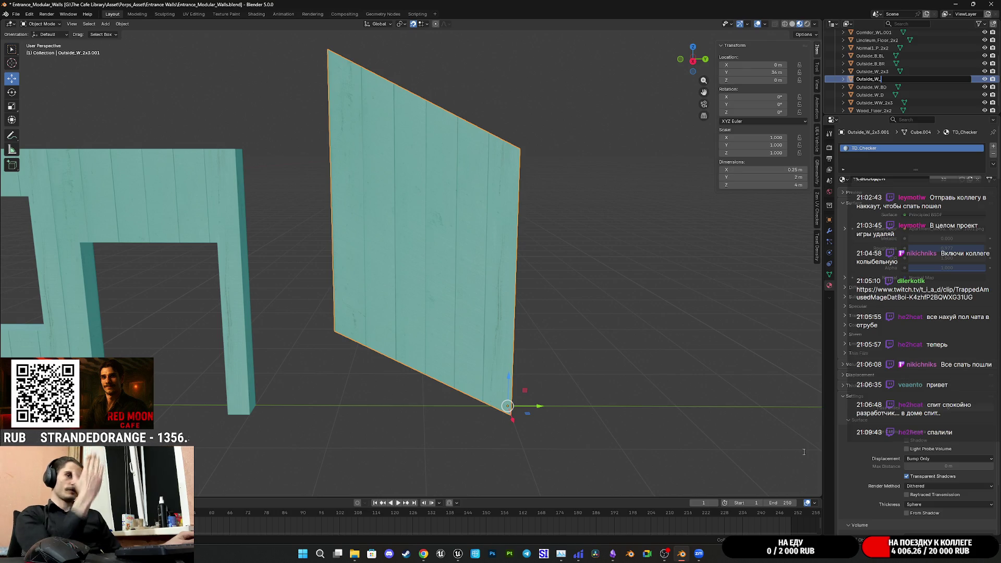
- Rename the slanted wall to Outside_W_Ladder, correcting the mistyped Cyrillic letters
{"action": "type", "text": "Дфм"}
{"action": "key", "text": "BackSpace"}
{"action": "key", "text": "BackSpace"}
{"action": "key", "text": "BackSpace"}
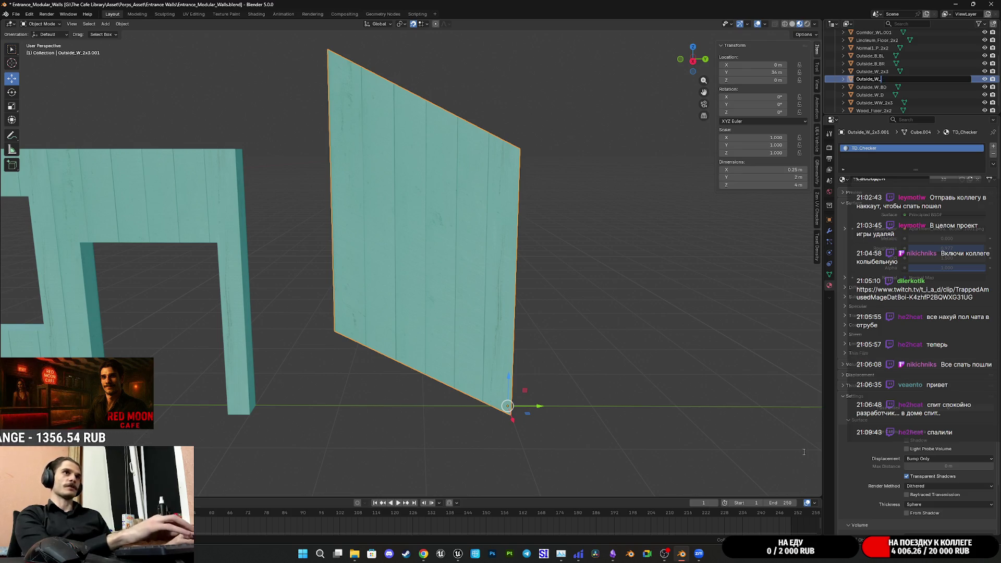
{"action": "type", "text": "Ladder"}
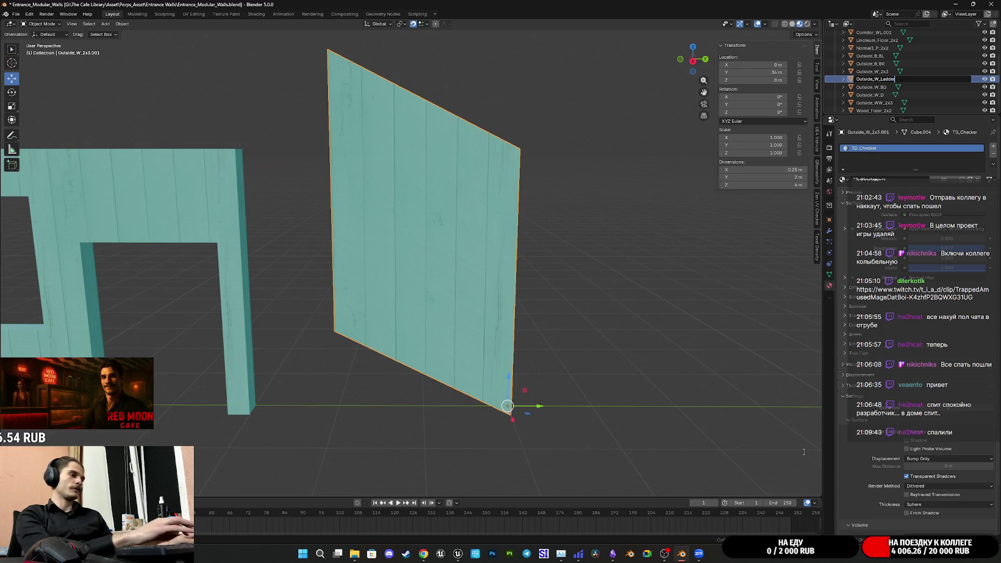
{"action": "key", "text": "Return"}
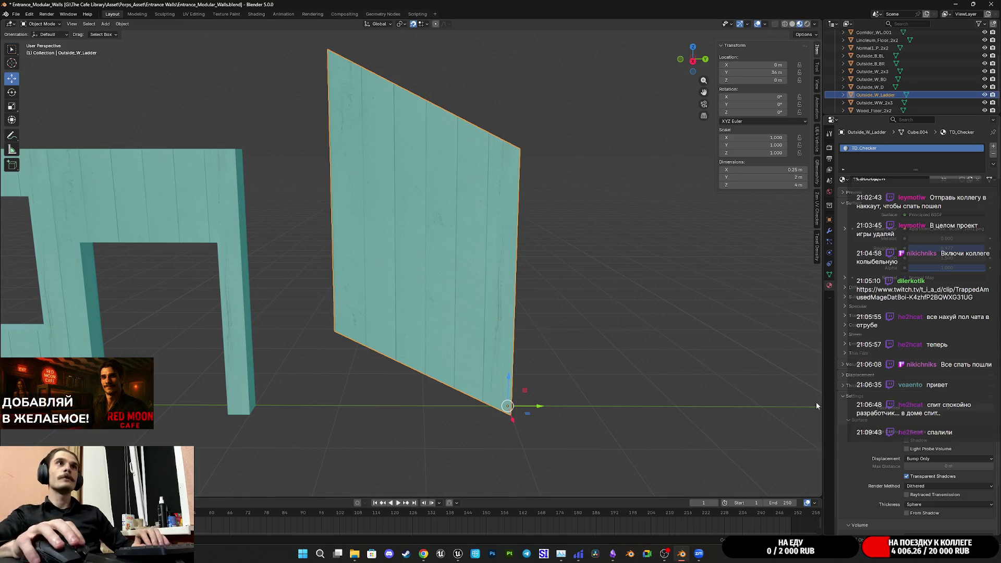
{"action": "mouse_move", "coordinate": [649, 374]}
{"action": "middle_mouse_down"}
{"action": "mouse_move", "coordinate": [543, 358]}
{"action": "mouse_move", "coordinate": [608, 362]}
{"action": "mouse_move", "coordinate": [692, 330]}
{"action": "mouse_move", "coordinate": [717, 342]}
{"action": "mouse_move", "coordinate": [683, 360]}
{"action": "mouse_move", "coordinate": [722, 364]}
{"action": "mouse_move", "coordinate": [616, 340]}
{"action": "mouse_move", "coordinate": [617, 330]}
{"action": "middle_mouse_up"}
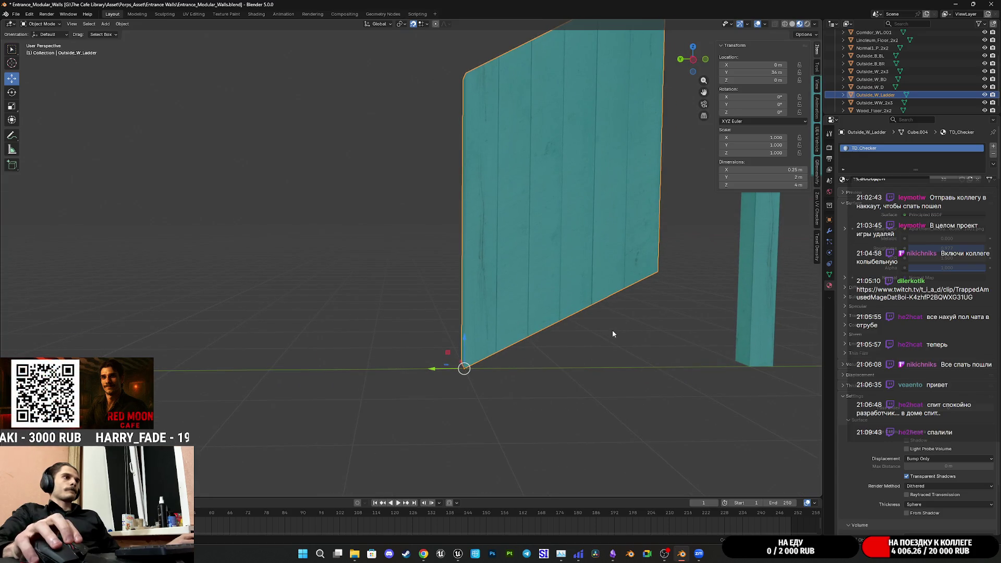
- Rename it Outside_W_LadderUP and duplicate it in place
{"action": "double_click", "coordinate": [900, 95]}
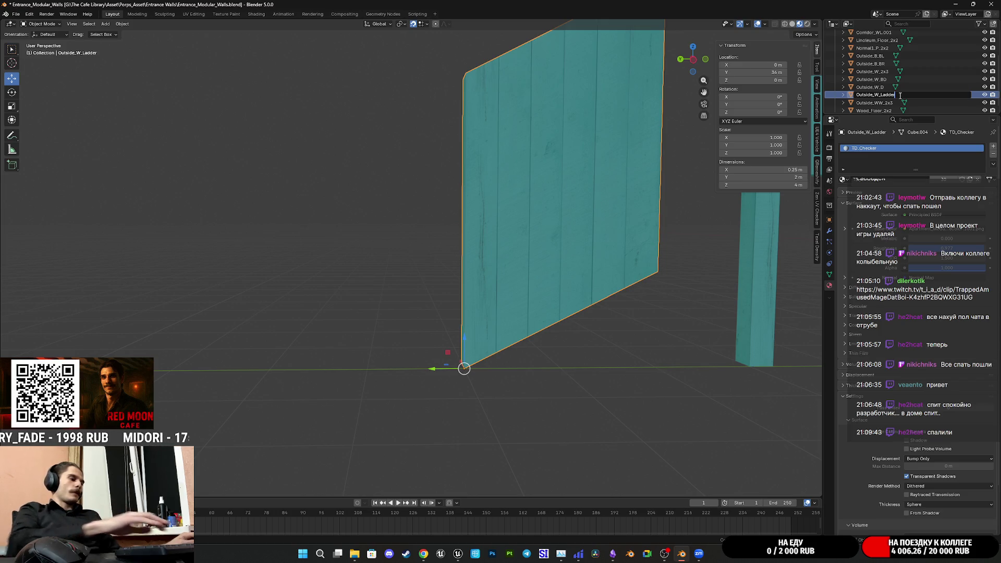
{"action": "type", "text": "UP"}
{"action": "key", "text": "Return"}
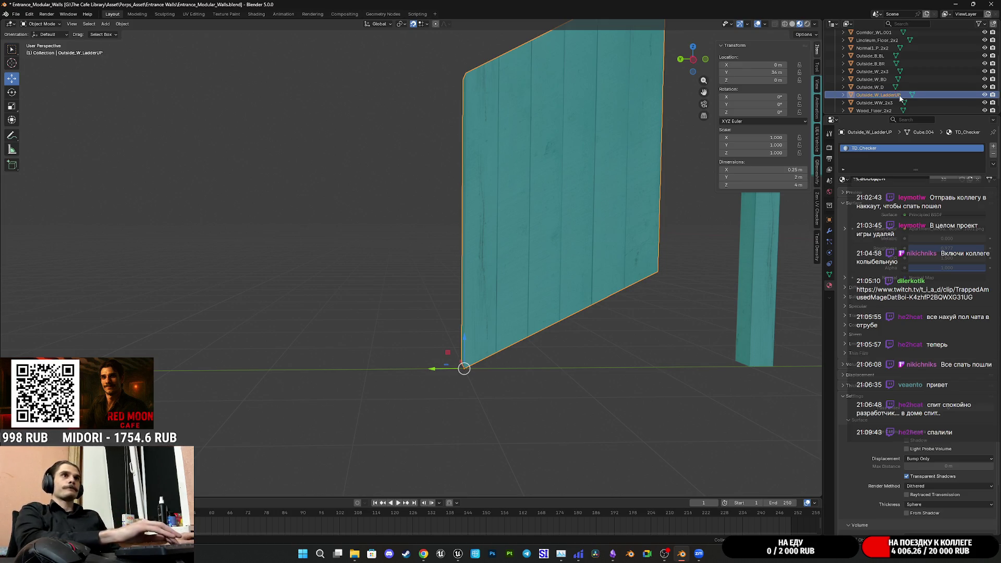
{"action": "key", "text": "shift+d"}
{"action": "right_click", "coordinate": [527, 333]}
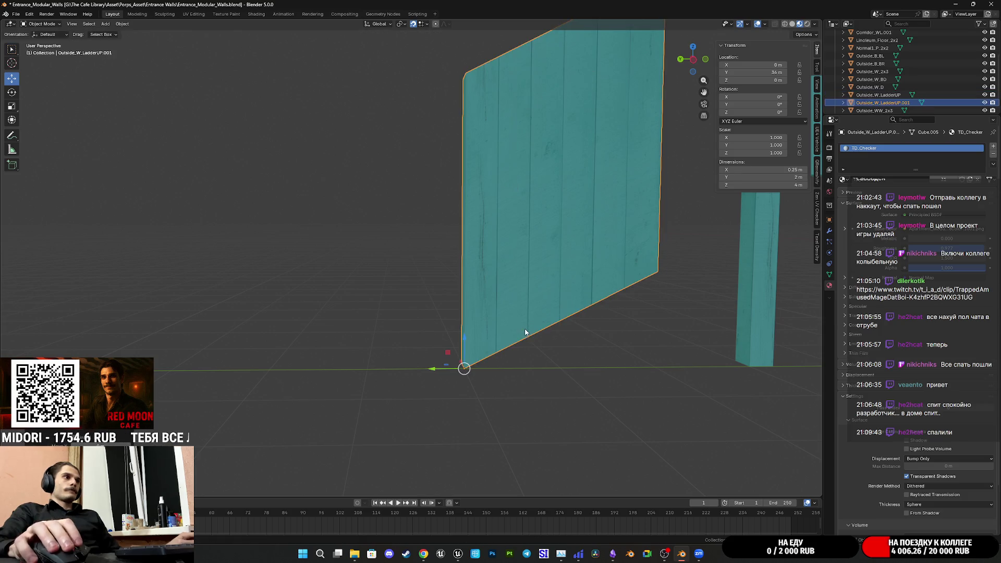
- Slide the copy 3 m along Y and set its origin to its bottom corner vertex
{"action": "left_click_drag", "start_coordinate": [433, 371], "coordinate": [139, 371]}
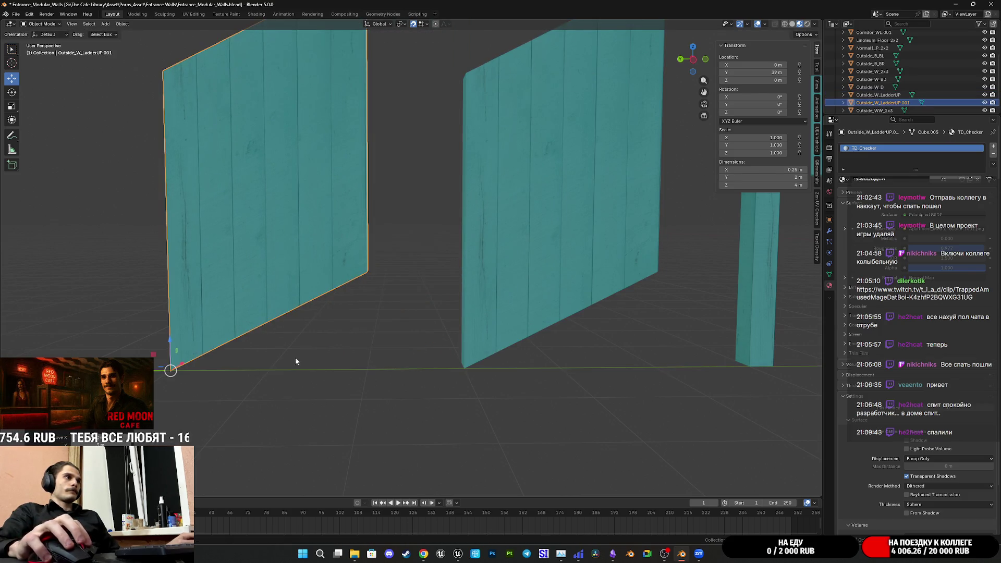
{"action": "mouse_move", "coordinate": [368, 328]}
{"action": "middle_mouse_down"}
{"action": "mouse_move", "coordinate": [463, 353]}
{"action": "mouse_move", "coordinate": [421, 299]}
{"action": "middle_mouse_up"}
{"action": "key", "text": "Tab"}
{"action": "key", "text": "1"}
{"action": "left_click", "coordinate": [422, 301]}
{"action": "key", "text": "shift+s"}
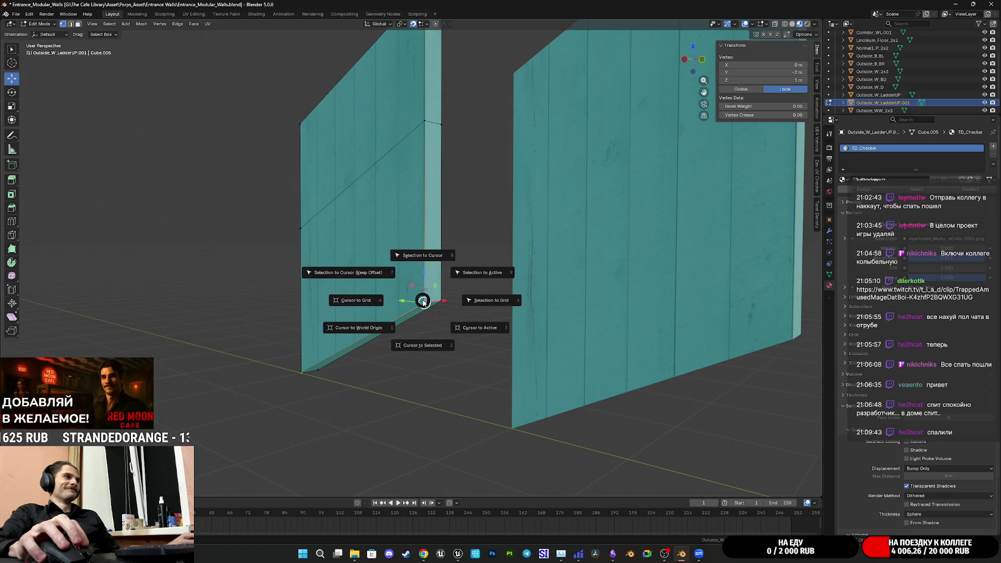
{"action": "left_click", "coordinate": [426, 346]}
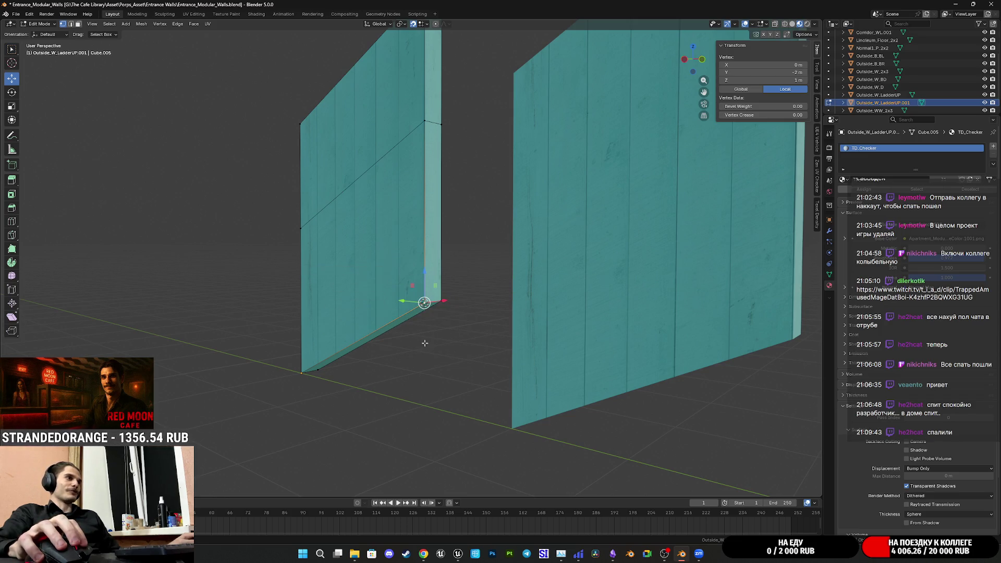
{"action": "key", "text": "Tab"}
{"action": "left_click", "coordinate": [123, 27]}
{"action": "mouse_move", "coordinate": [156, 43]}
{"action": "left_click", "coordinate": [246, 61]}
- Lower the copy 1 m to ground level and align it flush with the original wall along Y
{"action": "mouse_move", "coordinate": [399, 276]}
{"action": "middle_mouse_down"}
{"action": "mouse_move", "coordinate": [470, 301]}
{"action": "mouse_move", "coordinate": [500, 297]}
{"action": "middle_mouse_up"}
{"action": "mouse_move", "coordinate": [471, 267]}
{"action": "left_mouse_down"}
{"action": "mouse_move", "coordinate": [483, 384]}
{"action": "mouse_move", "coordinate": [459, 401]}
{"action": "mouse_move", "coordinate": [544, 394]}
{"action": "left_mouse_up"}
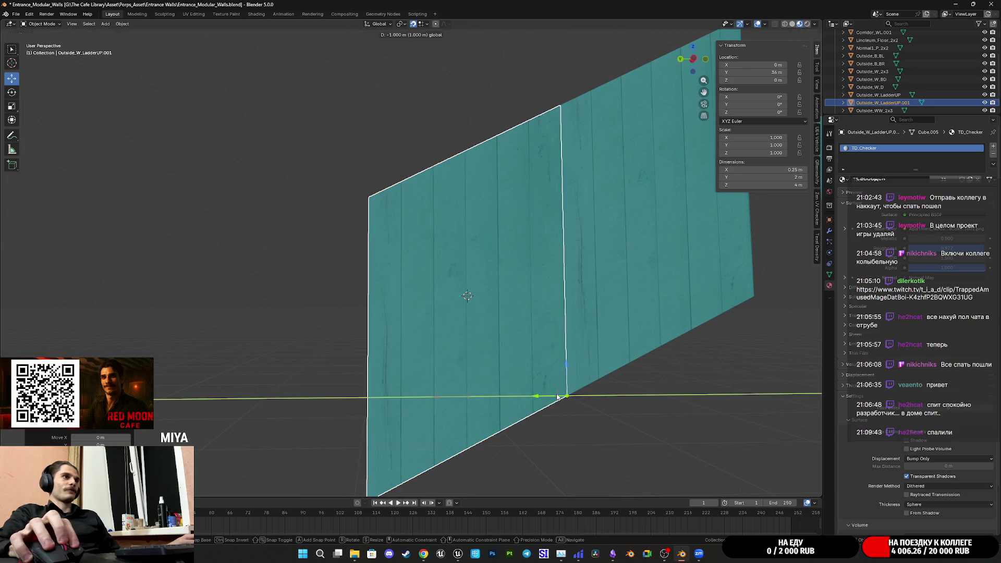
{"action": "mouse_move", "coordinate": [545, 394]}
{"action": "middle_mouse_down"}
{"action": "mouse_move", "coordinate": [509, 344]}
{"action": "mouse_move", "coordinate": [426, 391]}
{"action": "middle_mouse_up"}
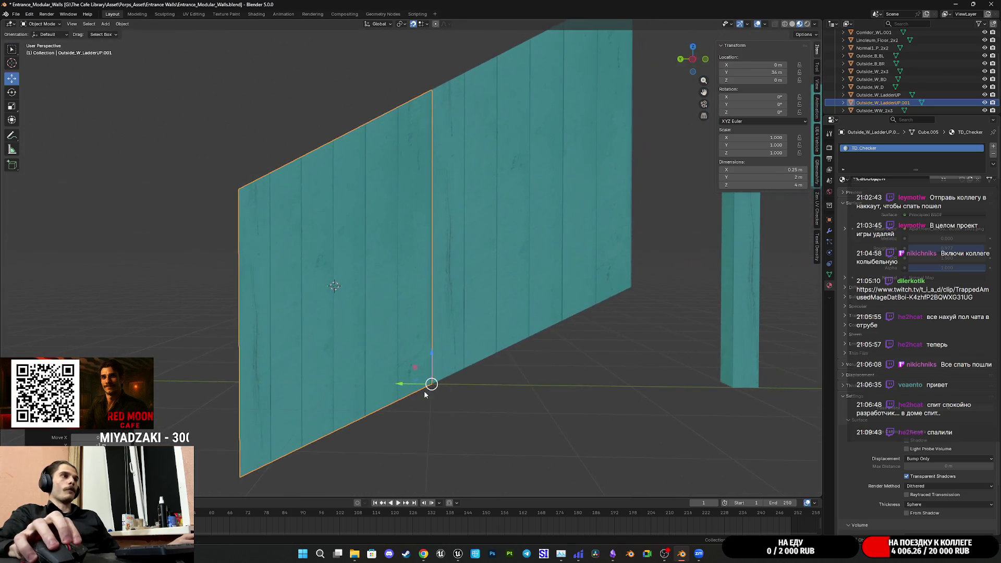
{"action": "mouse_move", "coordinate": [400, 384]}
{"action": "left_mouse_down"}
{"action": "mouse_move", "coordinate": [366, 384]}
{"action": "mouse_move", "coordinate": [375, 371]}
{"action": "left_mouse_up"}
{"action": "scroll", "coordinate": [374, 371], "scroll_direction": "down", "scroll_amount": 4}
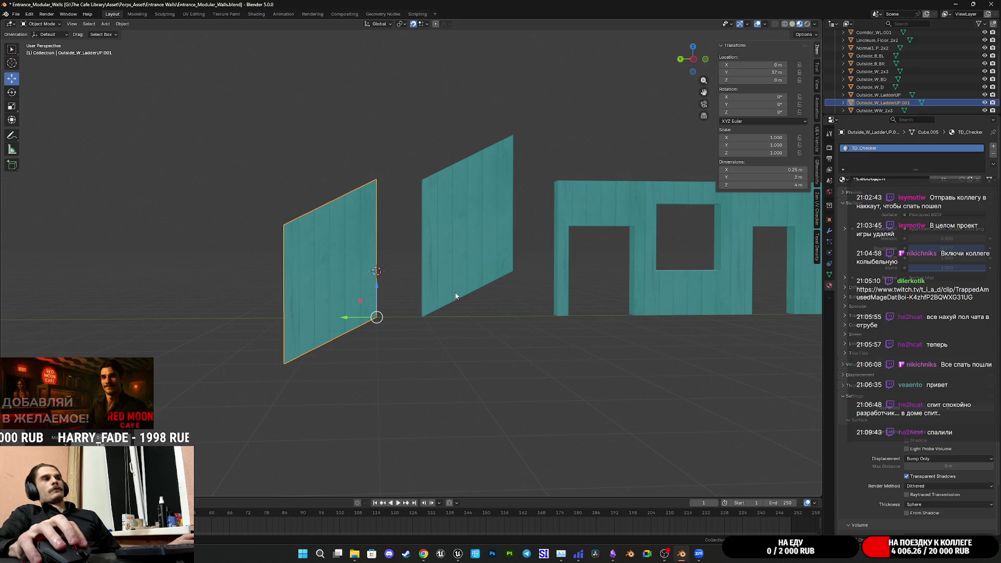
{"action": "mouse_move", "coordinate": [455, 294]}
{"action": "middle_mouse_down"}
{"action": "mouse_move", "coordinate": [428, 316]}
{"action": "mouse_move", "coordinate": [453, 300]}
{"action": "middle_mouse_up"}
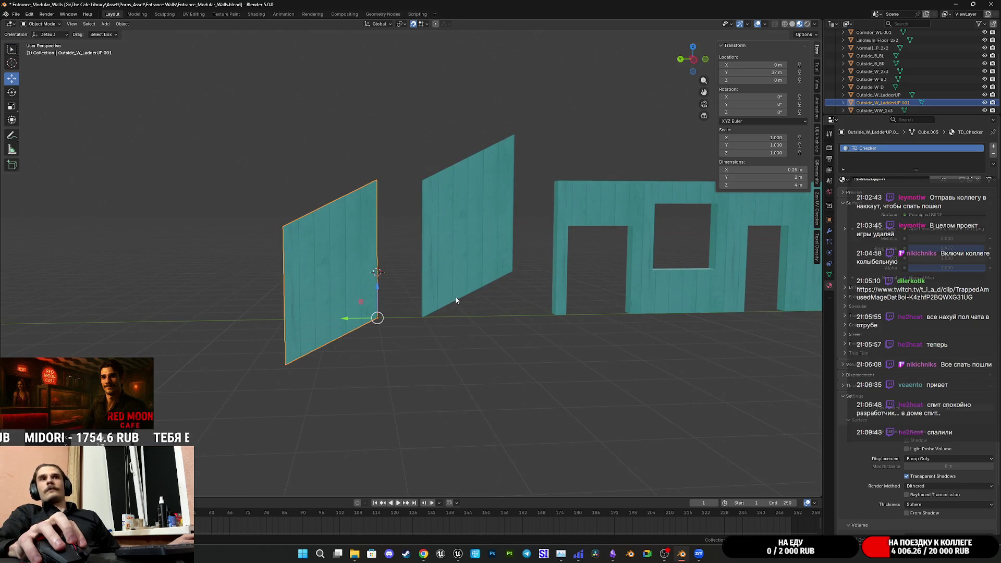
{"action": "left_click_drag", "start_coordinate": [337, 320], "coordinate": [389, 324]}
{"action": "mouse_move", "coordinate": [496, 329]}
{"action": "middle_mouse_down", "text": "shift"}
{"action": "mouse_move", "coordinate": [428, 329]}
{"action": "mouse_move", "coordinate": [524, 298]}
{"action": "middle_mouse_up", "text": "shift"}
{"action": "scroll", "coordinate": [477, 332], "scroll_direction": "up", "scroll_amount": 5}
{"action": "scroll", "coordinate": [473, 330], "scroll_direction": "down", "scroll_amount": 4}
- Bring up the Entrance Walls task notes and the Telegram Desktop reference photos folder
{"action": "mouse_move", "coordinate": [681, 556]}
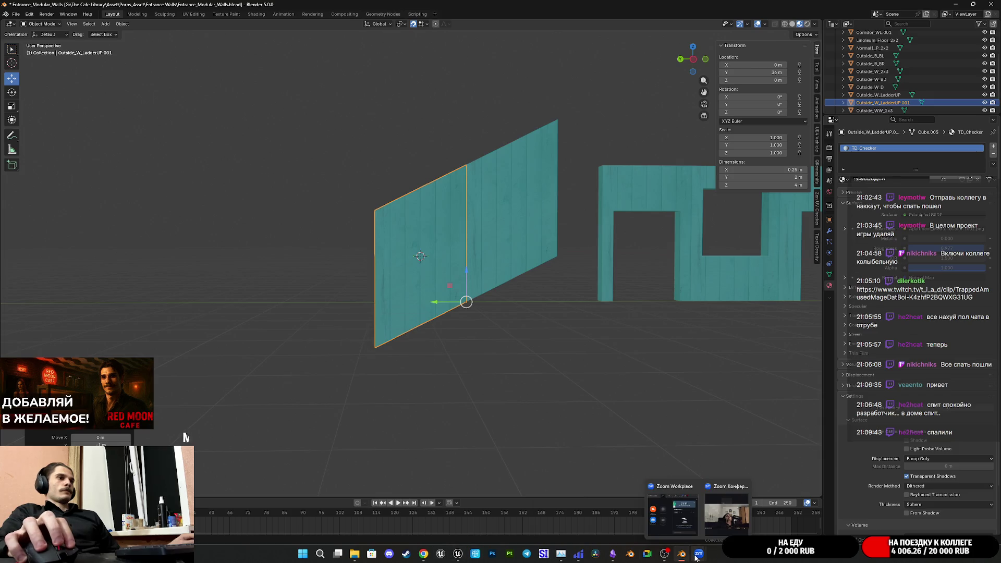
{"action": "left_click", "coordinate": [613, 554]}
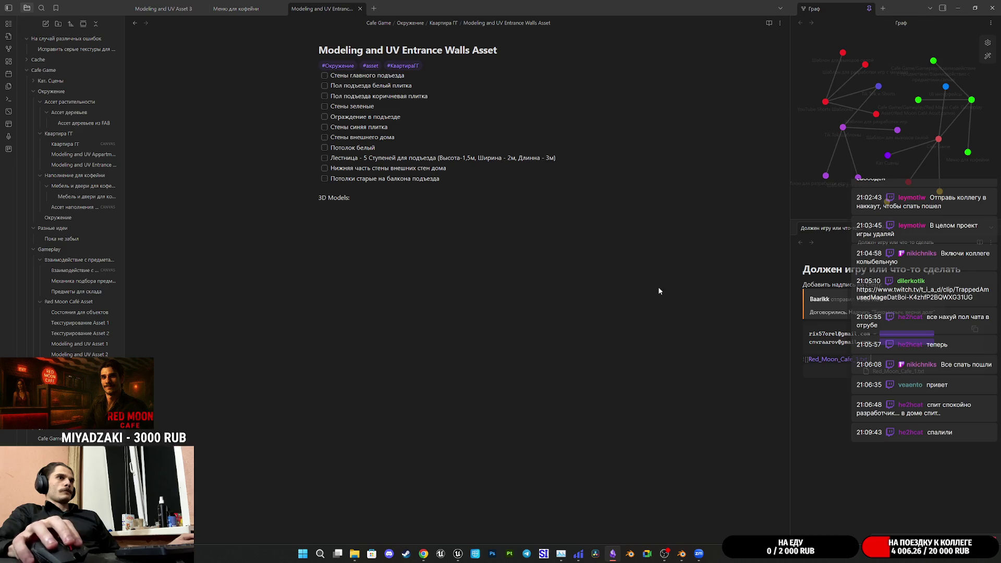
{"action": "mouse_move", "coordinate": [682, 555]}
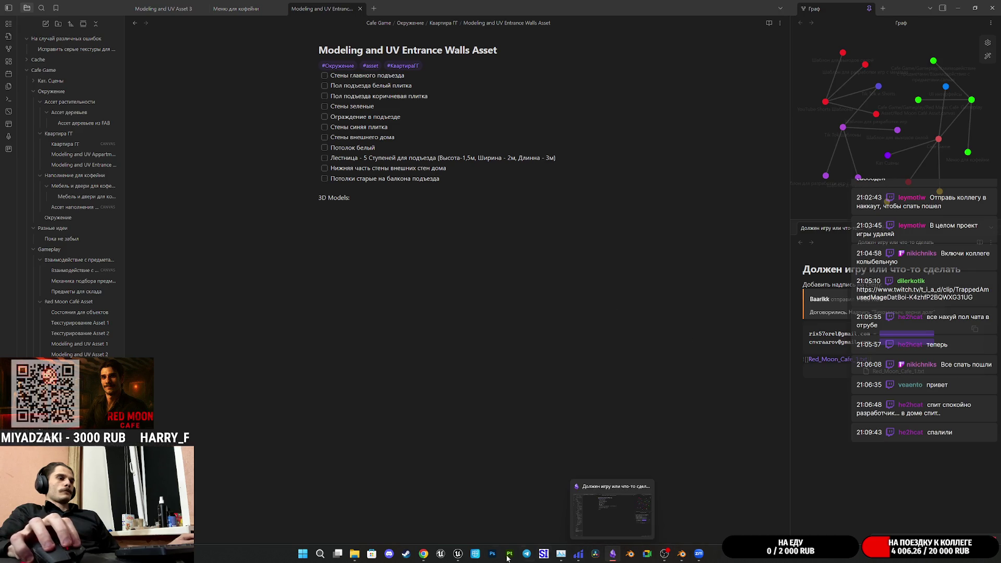
{"action": "mouse_move", "coordinate": [354, 554]}
{"action": "left_click", "coordinate": [354, 529]}
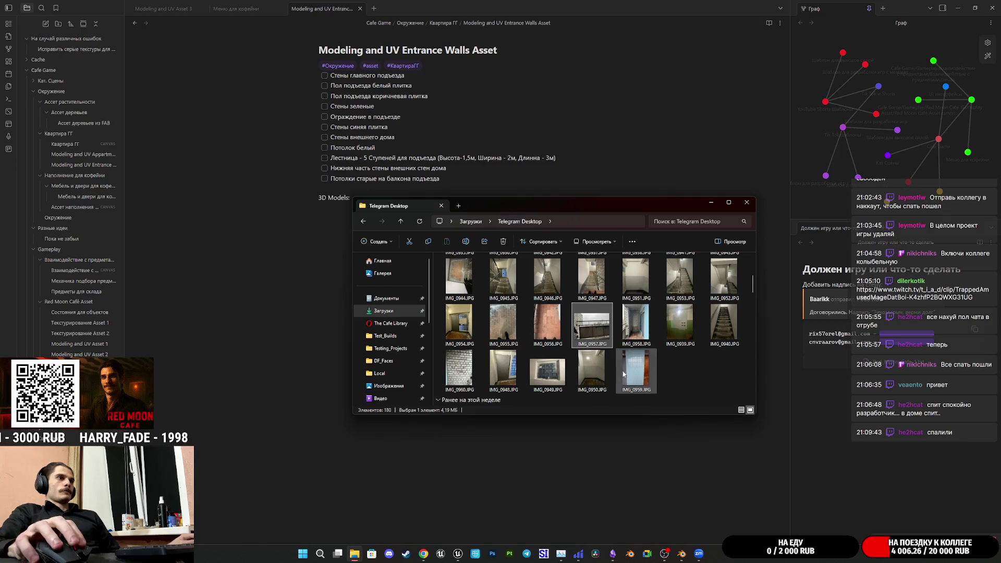
- View the IMG_0940.JPG staircase photo, close it, and return to the Blender scene
{"action": "left_click", "coordinate": [725, 327]}
{"action": "double_click", "coordinate": [725, 328]}
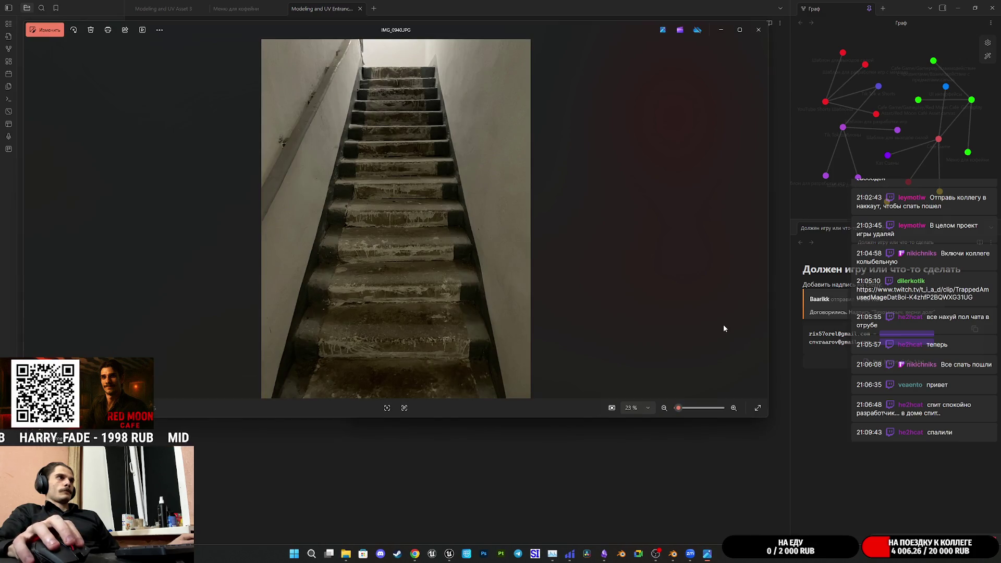
{"action": "left_click", "coordinate": [759, 30]}
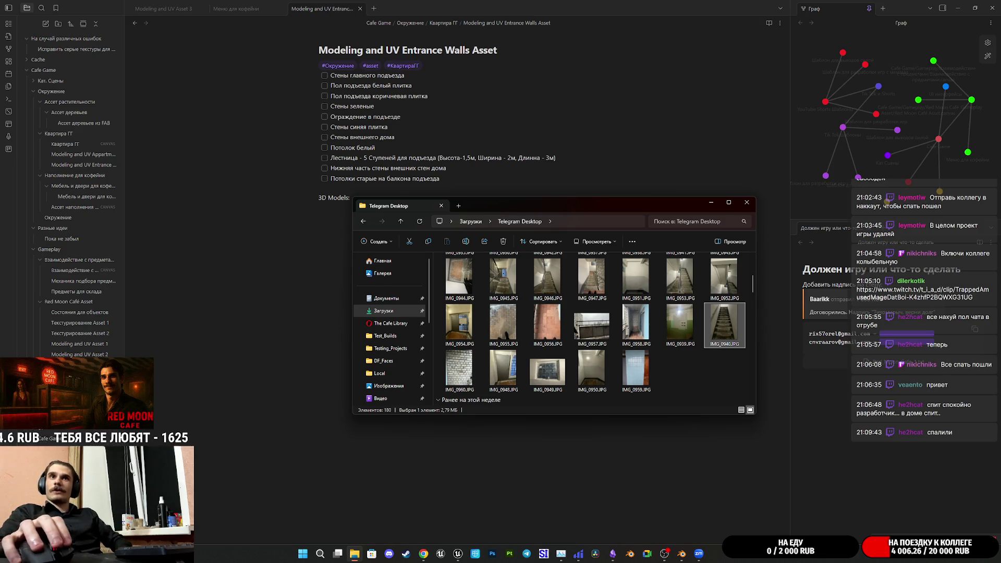
{"action": "key", "text": "alt+Tab"}
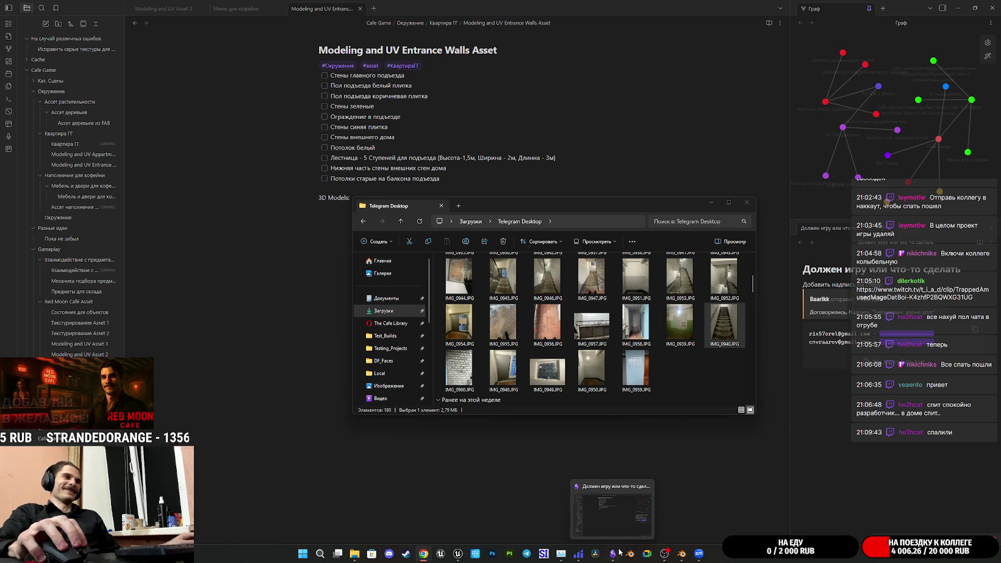
{"action": "left_click", "coordinate": [683, 554]}
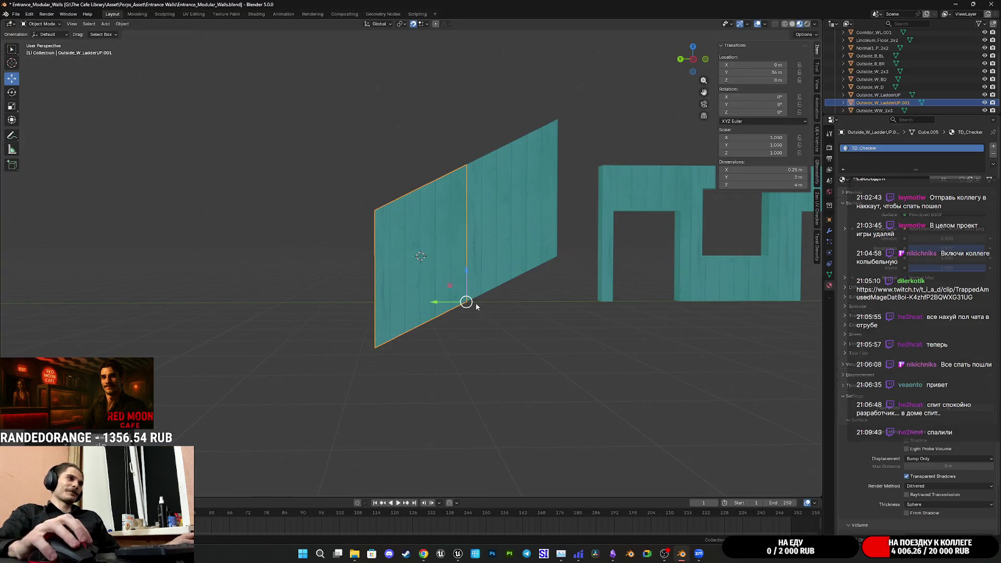
- Duplicate the second wall, sliding the copy 2 m along Y and lowering it 1 m
{"action": "mouse_move", "coordinate": [495, 311]}
{"action": "middle_mouse_down", "text": "shift"}
{"action": "mouse_move", "coordinate": [522, 345]}
{"action": "mouse_move", "coordinate": [556, 350]}
{"action": "middle_mouse_up", "text": "shift"}
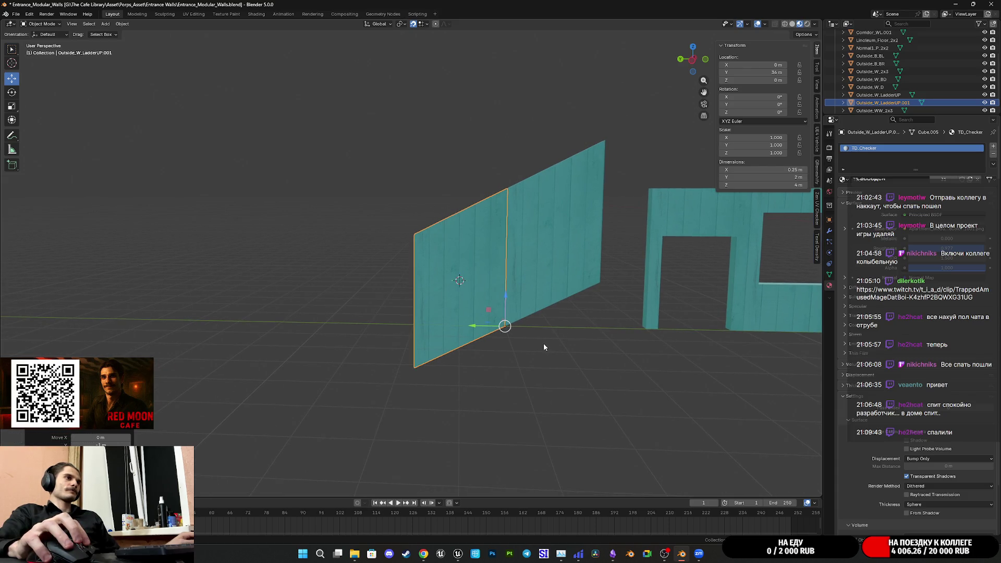
{"action": "key", "text": "shift+d"}
{"action": "right_click", "coordinate": [544, 343]}
{"action": "mouse_move", "coordinate": [479, 326]}
{"action": "left_mouse_down"}
{"action": "mouse_move", "coordinate": [343, 325]}
{"action": "mouse_move", "coordinate": [414, 327]}
{"action": "mouse_move", "coordinate": [413, 371]}
{"action": "left_mouse_up"}
{"action": "left_click", "coordinate": [509, 373]}
- View the walls from the side and select Outside_W_LadderUP.002
{"action": "mouse_move", "coordinate": [509, 373]}
{"action": "middle_mouse_down"}
{"action": "mouse_move", "coordinate": [628, 358]}
{"action": "mouse_move", "coordinate": [610, 358]}
{"action": "mouse_move", "coordinate": [684, 369]}
{"action": "middle_mouse_up"}
{"action": "scroll", "coordinate": [684, 371], "scroll_direction": "up", "scroll_amount": 1}
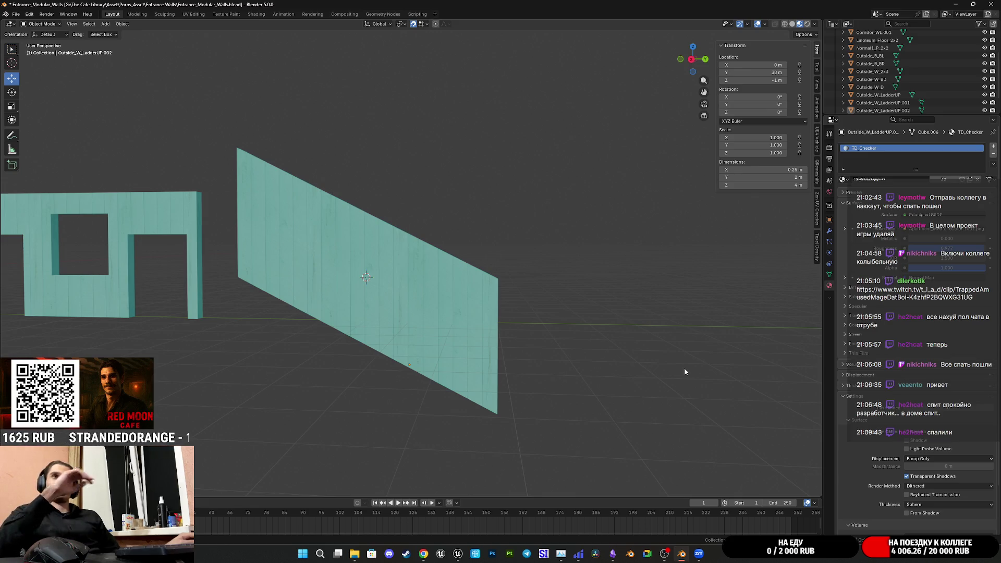
{"action": "mouse_move", "coordinate": [670, 375]}
{"action": "middle_mouse_down"}
{"action": "mouse_move", "coordinate": [424, 335]}
{"action": "mouse_move", "coordinate": [361, 336]}
{"action": "mouse_move", "coordinate": [543, 360]}
{"action": "mouse_move", "coordinate": [516, 337]}
{"action": "mouse_move", "coordinate": [554, 336]}
{"action": "mouse_move", "coordinate": [428, 342]}
{"action": "mouse_move", "coordinate": [467, 338]}
{"action": "mouse_move", "coordinate": [429, 353]}
{"action": "mouse_move", "coordinate": [507, 331]}
{"action": "mouse_move", "coordinate": [469, 339]}
{"action": "mouse_move", "coordinate": [475, 354]}
{"action": "middle_mouse_up"}
{"action": "left_click", "coordinate": [516, 337]}
{"action": "key", "text": "shift+a"}
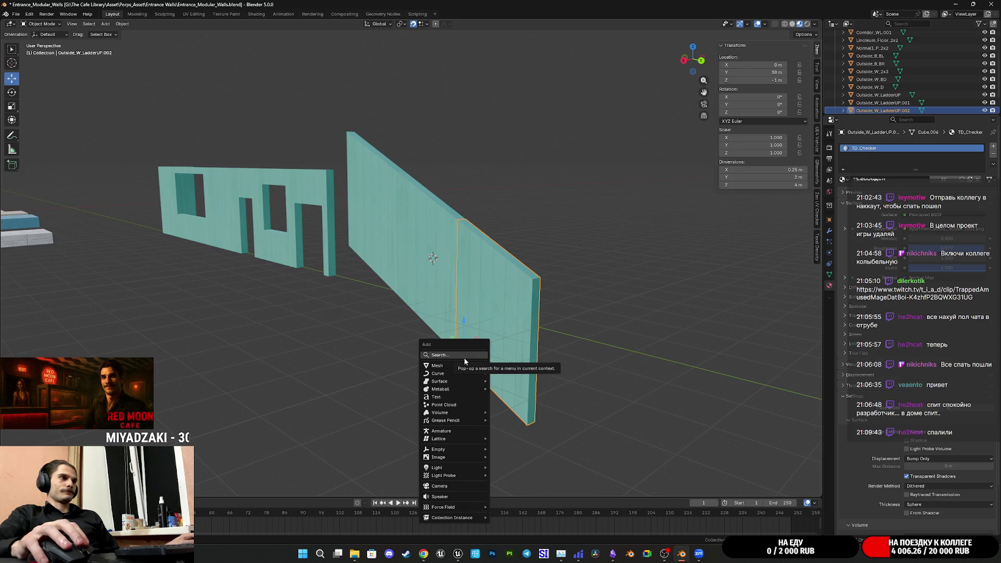
- Add a cube at the 3D cursor and assign it the TD_Checker material
{"action": "mouse_move", "coordinate": [458, 366]}
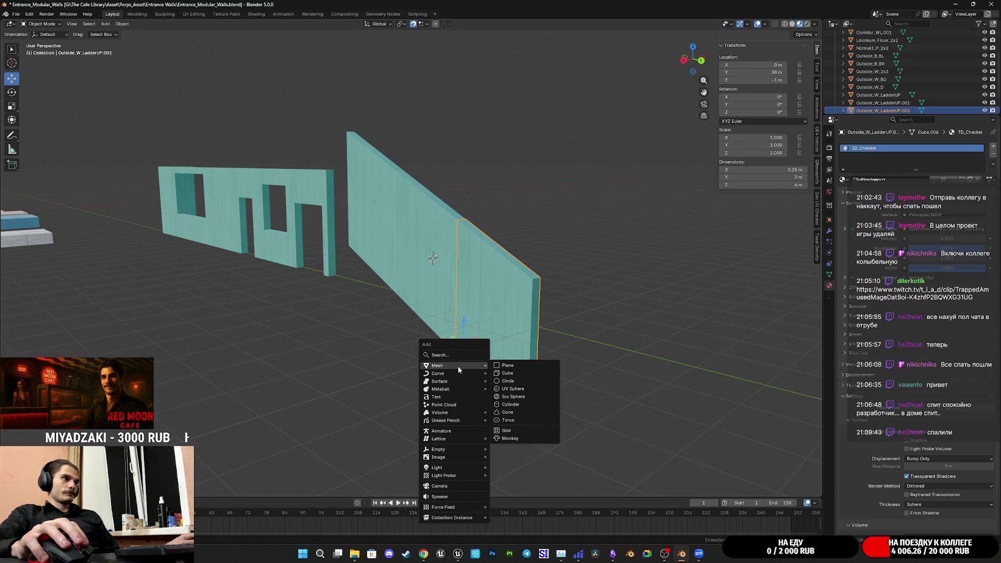
{"action": "left_click", "coordinate": [519, 374]}
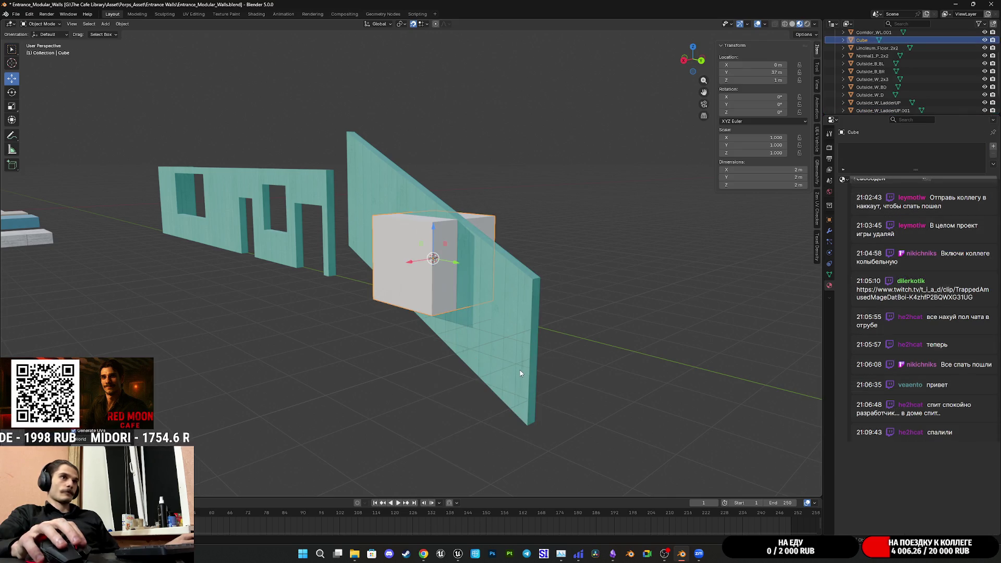
{"action": "left_click", "coordinate": [843, 179]}
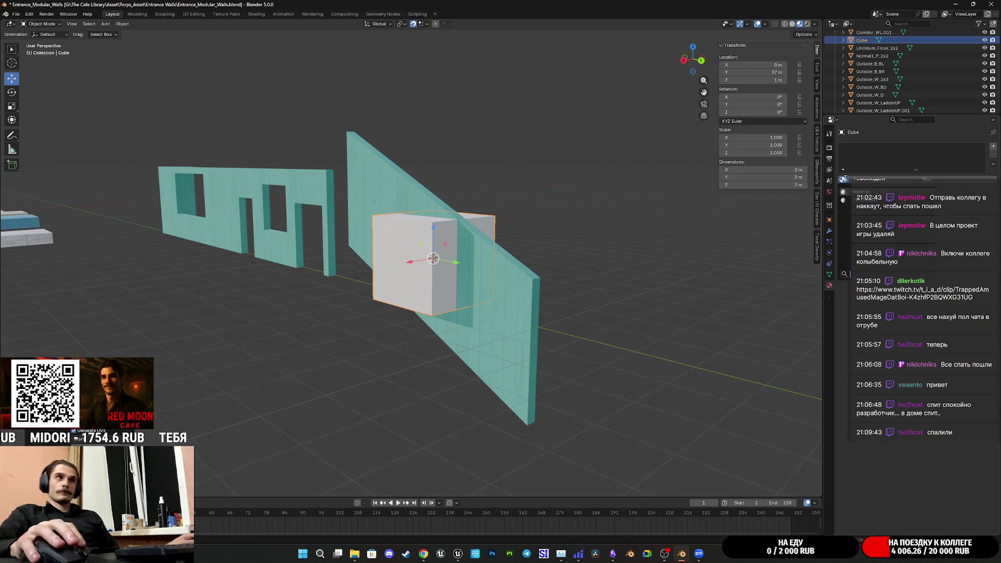
{"action": "left_click", "coordinate": [866, 208]}
{"action": "mouse_move", "coordinate": [579, 248]}
{"action": "middle_mouse_down"}
{"action": "mouse_move", "coordinate": [583, 275]}
{"action": "mouse_move", "coordinate": [621, 308]}
{"action": "middle_mouse_up"}
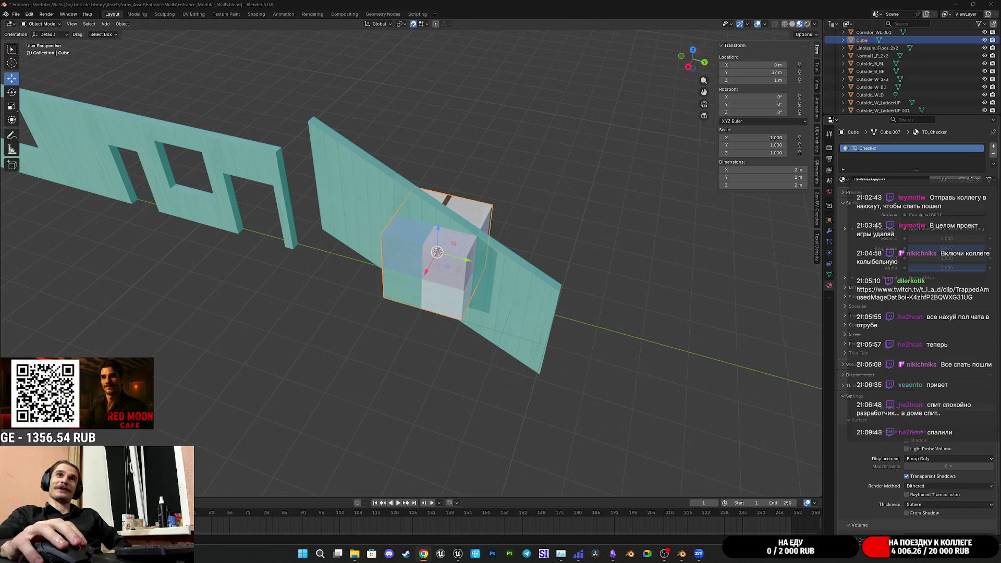
{"action": "mouse_move", "coordinate": [524, 298]}
{"action": "middle_mouse_down"}
{"action": "mouse_move", "coordinate": [531, 265]}
{"action": "mouse_move", "coordinate": [572, 294]}
{"action": "mouse_move", "coordinate": [615, 279]}
{"action": "mouse_move", "coordinate": [562, 299]}
{"action": "mouse_move", "coordinate": [545, 283]}
{"action": "mouse_move", "coordinate": [663, 308]}
{"action": "mouse_move", "coordinate": [629, 317]}
{"action": "middle_mouse_up"}
- Move the cube 1 m along X
{"action": "scroll", "coordinate": [571, 293], "scroll_direction": "up", "scroll_amount": 4}
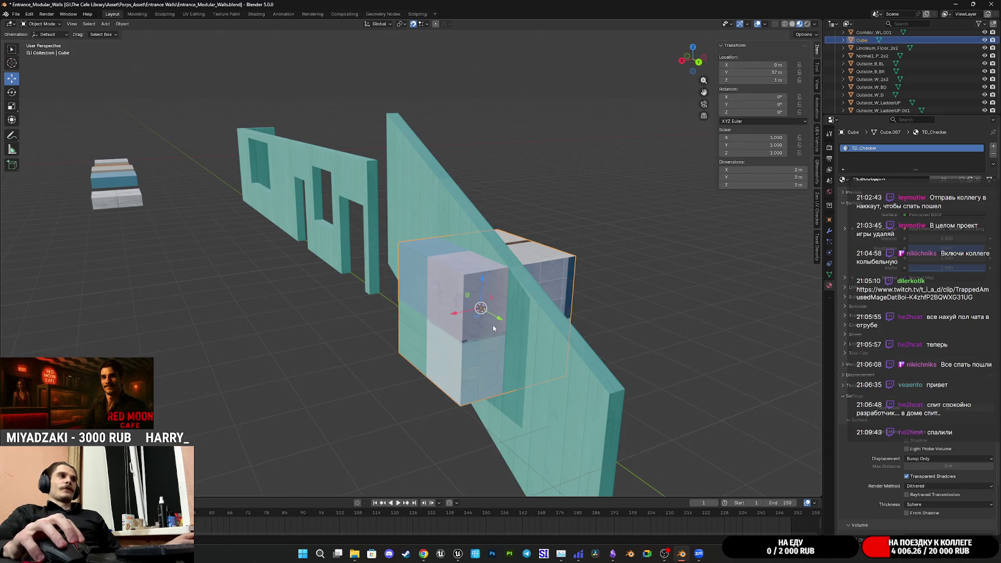
{"action": "mouse_move", "coordinate": [454, 316]}
{"action": "middle_mouse_down"}
{"action": "mouse_move", "coordinate": [440, 321]}
{"action": "mouse_move", "coordinate": [427, 367]}
{"action": "mouse_move", "coordinate": [443, 314]}
{"action": "middle_mouse_up"}
{"action": "left_click_drag", "start_coordinate": [445, 305], "coordinate": [378, 305]}
{"action": "mouse_move", "coordinate": [495, 349]}
{"action": "middle_mouse_down"}
{"action": "mouse_move", "coordinate": [472, 333]}
{"action": "mouse_move", "coordinate": [479, 325]}
{"action": "mouse_move", "coordinate": [449, 312]}
{"action": "mouse_move", "coordinate": [510, 302]}
{"action": "mouse_move", "coordinate": [503, 314]}
{"action": "mouse_move", "coordinate": [584, 321]}
{"action": "mouse_move", "coordinate": [562, 352]}
{"action": "mouse_move", "coordinate": [466, 309]}
{"action": "mouse_move", "coordinate": [443, 323]}
{"action": "middle_mouse_up"}
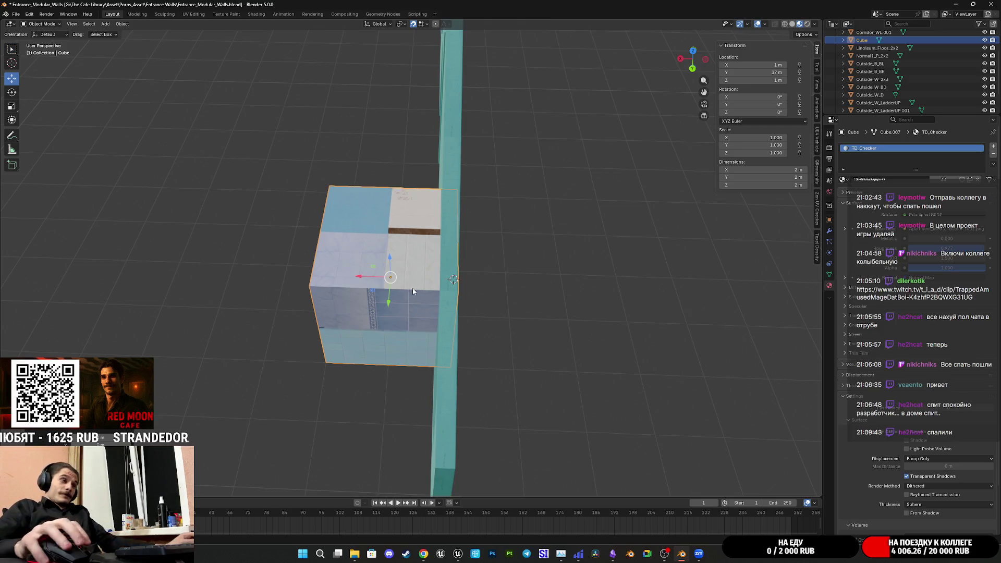
- Slide the cube 2 m along Y to Y 35 m, snug against the slanted wall
{"action": "middle_click_drag", "start_coordinate": [447, 296], "coordinate": [449, 266], "text": "shift"}
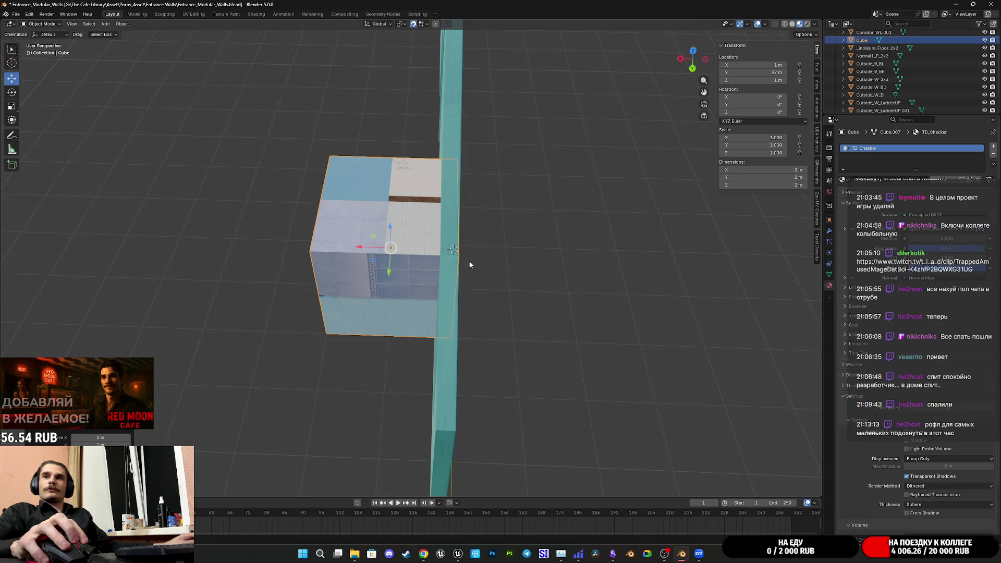
{"action": "middle_click_drag", "start_coordinate": [479, 257], "coordinate": [513, 300]}
{"action": "mouse_move", "coordinate": [650, 124]}
{"action": "middle_mouse_down"}
{"action": "mouse_move", "coordinate": [549, 195]}
{"action": "mouse_move", "coordinate": [552, 164]}
{"action": "mouse_move", "coordinate": [565, 162]}
{"action": "mouse_move", "coordinate": [534, 275]}
{"action": "mouse_move", "coordinate": [637, 274]}
{"action": "mouse_move", "coordinate": [626, 265]}
{"action": "middle_mouse_up"}
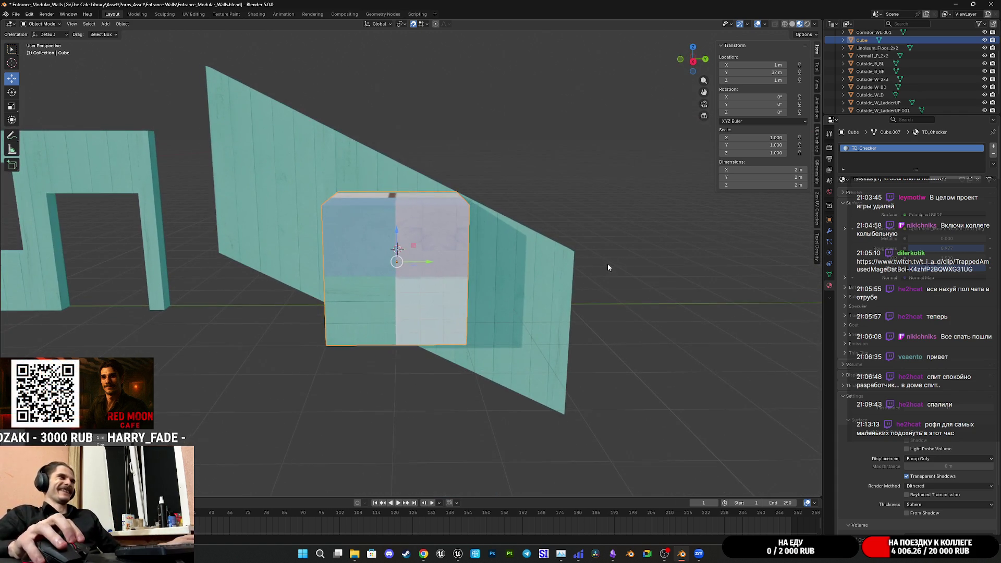
{"action": "middle_click_drag", "start_coordinate": [523, 273], "coordinate": [644, 329], "text": "shift"}
{"action": "left_click_drag", "start_coordinate": [549, 317], "coordinate": [402, 330]}
{"action": "mouse_move", "coordinate": [402, 331]}
{"action": "middle_mouse_down", "text": "shift"}
{"action": "mouse_move", "coordinate": [611, 343]}
{"action": "mouse_move", "coordinate": [580, 362]}
{"action": "mouse_move", "coordinate": [527, 339]}
{"action": "mouse_move", "coordinate": [574, 313]}
{"action": "mouse_move", "coordinate": [564, 334]}
{"action": "mouse_move", "coordinate": [569, 326]}
{"action": "mouse_move", "coordinate": [550, 323]}
{"action": "mouse_move", "coordinate": [527, 366]}
{"action": "middle_mouse_up", "text": "shift"}
{"action": "key", "text": "Tab"}
{"action": "key", "text": "Tab"}
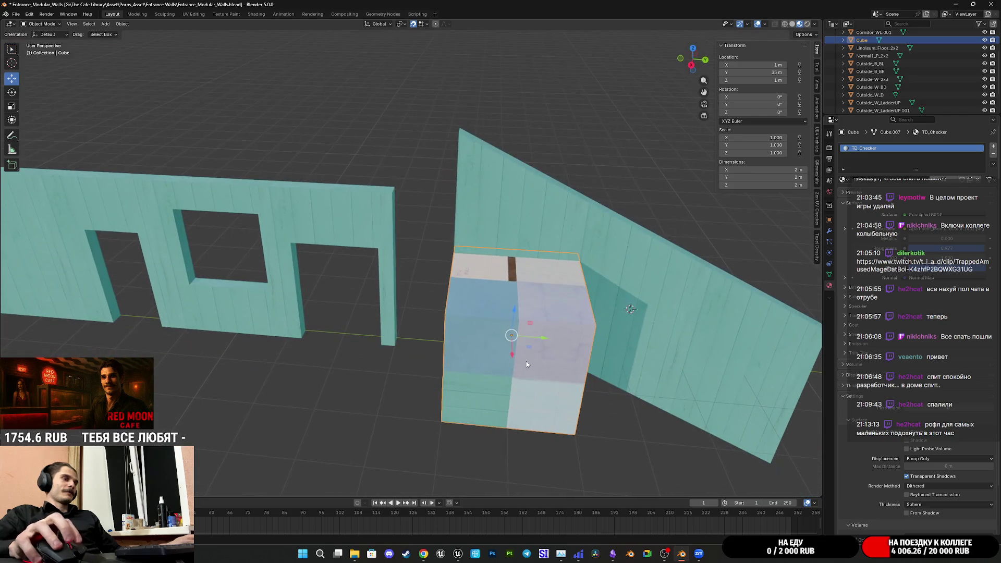
{"action": "left_click_drag", "start_coordinate": [538, 342], "coordinate": [363, 341]}
- Lower the three Outside_W_LadderUP panels along Z so they line up with each other
{"action": "left_click", "coordinate": [507, 304]}
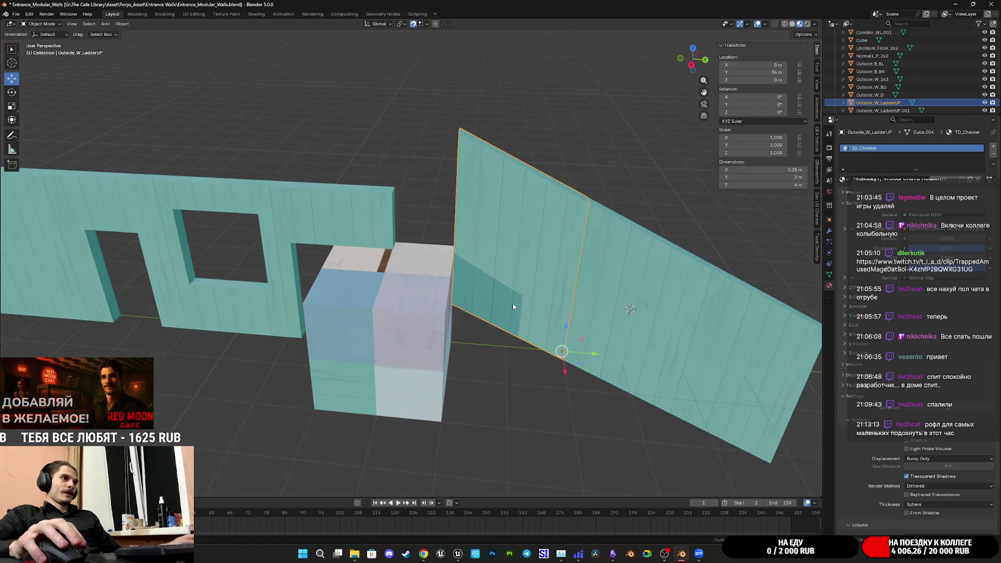
{"action": "left_click", "coordinate": [599, 315], "text": "shift"}
{"action": "left_click", "coordinate": [650, 364], "text": "shift"}
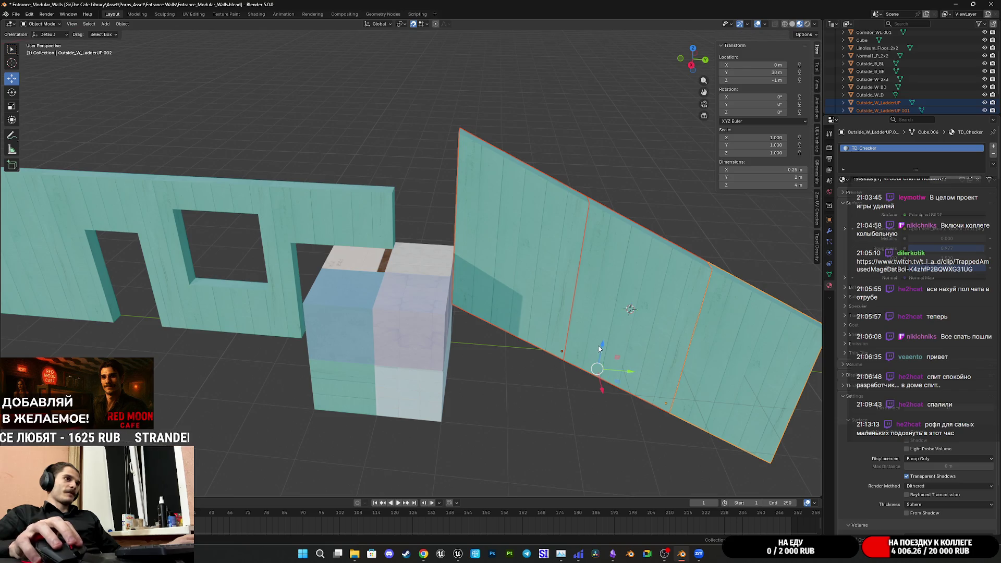
{"action": "left_click", "coordinate": [524, 323]}
{"action": "left_click_drag", "start_coordinate": [565, 327], "coordinate": [565, 385]}
{"action": "left_click", "coordinate": [595, 329]}
{"action": "left_click_drag", "start_coordinate": [565, 330], "coordinate": [562, 397]}
{"action": "left_click", "coordinate": [678, 378]}
{"action": "left_click_drag", "start_coordinate": [677, 380], "coordinate": [675, 429]}
{"action": "mouse_move", "coordinate": [419, 349]}
{"action": "middle_mouse_down", "text": "shift"}
{"action": "mouse_move", "coordinate": [419, 213]}
{"action": "mouse_move", "coordinate": [432, 206]}
{"action": "middle_mouse_up", "text": "shift"}
- Stretch the cube's side face toward the wall out to Y 5 m
{"action": "left_click", "coordinate": [418, 213]}
{"action": "scroll", "coordinate": [419, 213], "scroll_direction": "down", "scroll_amount": 3}
{"action": "key", "text": "Tab"}
{"action": "scroll", "coordinate": [471, 252], "scroll_direction": "up", "scroll_amount": 3}
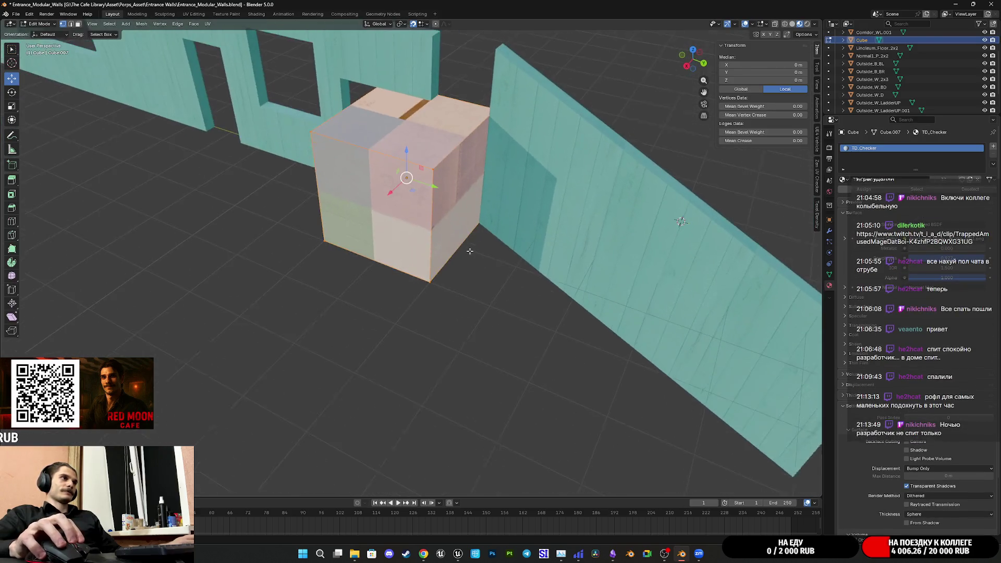
{"action": "left_click", "coordinate": [428, 124]}
{"action": "mouse_move", "coordinate": [428, 125]}
{"action": "middle_mouse_down"}
{"action": "mouse_move", "coordinate": [715, 89]}
{"action": "mouse_move", "coordinate": [618, 90]}
{"action": "mouse_move", "coordinate": [639, 96]}
{"action": "mouse_move", "coordinate": [532, 157]}
{"action": "middle_mouse_up"}
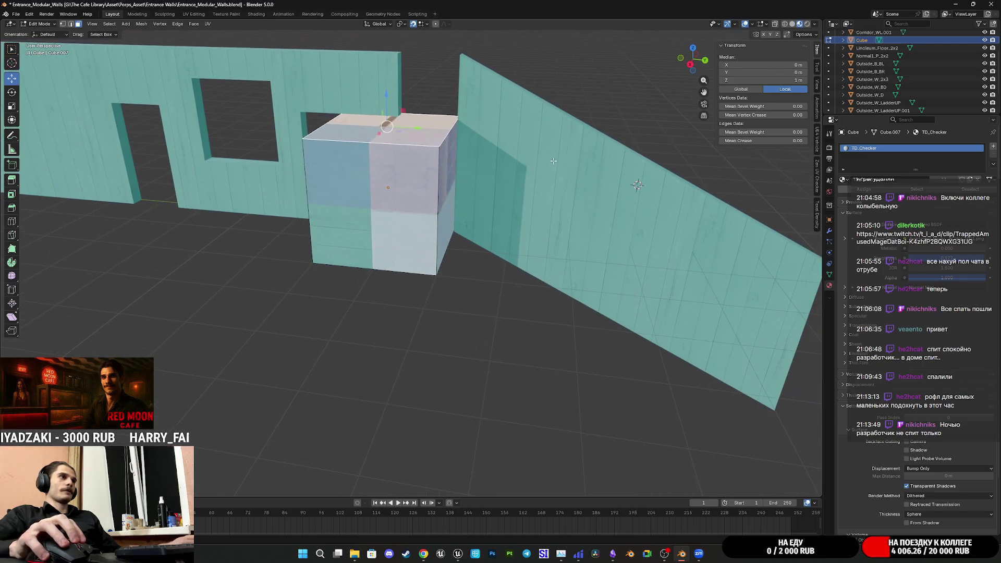
{"action": "key", "text": "Tab"}
{"action": "mouse_move", "coordinate": [421, 193]}
{"action": "middle_mouse_down"}
{"action": "mouse_move", "coordinate": [605, 216]}
{"action": "mouse_move", "coordinate": [476, 222]}
{"action": "mouse_move", "coordinate": [420, 210]}
{"action": "middle_mouse_up"}
{"action": "key", "text": "Tab"}
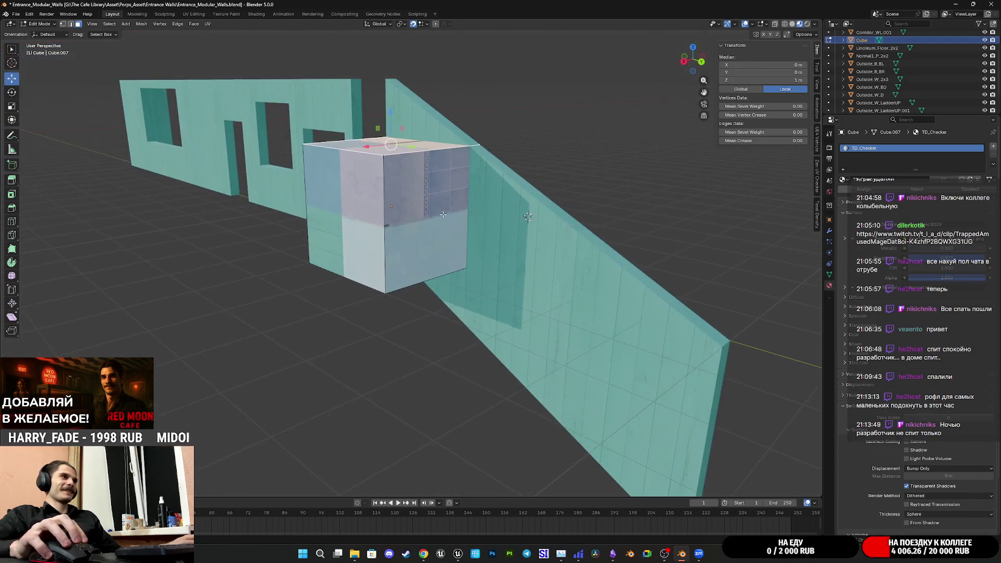
{"action": "left_click", "coordinate": [419, 210]}
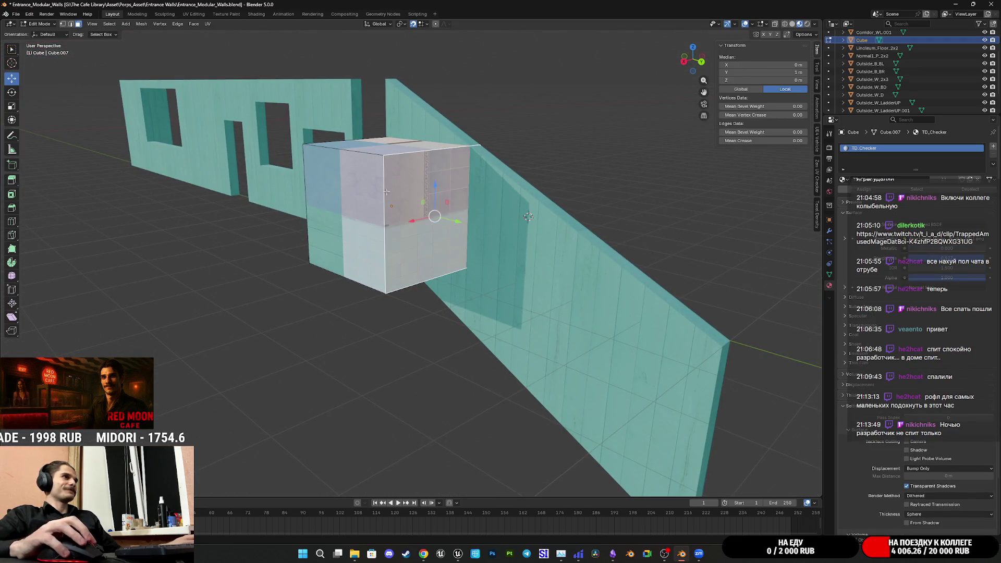
{"action": "key", "text": "KP_3"}
{"action": "middle_click_drag", "start_coordinate": [678, 166], "coordinate": [598, 141], "text": "shift"}
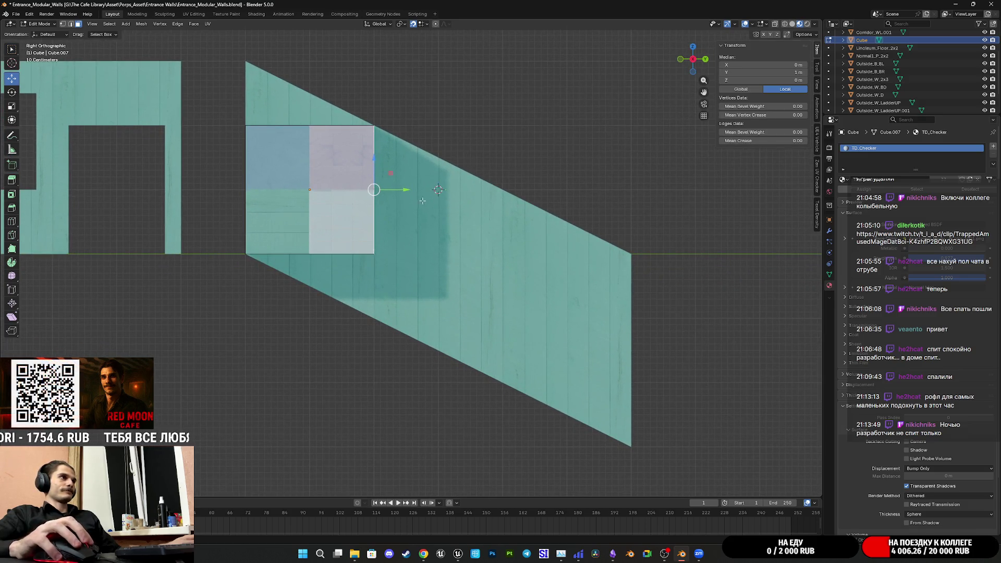
{"action": "left_click_drag", "start_coordinate": [410, 192], "coordinate": [632, 211]}
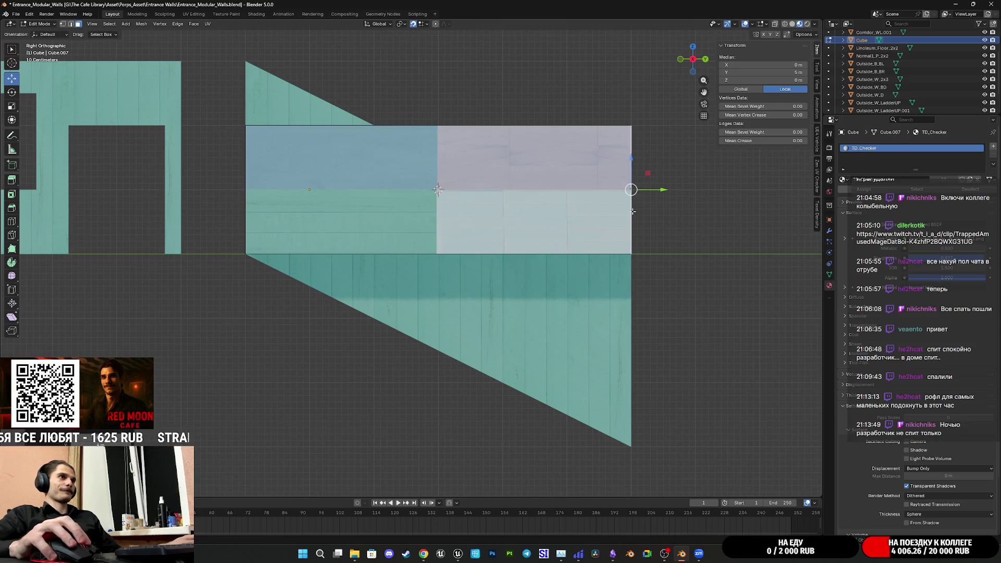
- Lower the block's bottom edge to Z -1.2 m in right-side view
{"action": "mouse_move", "coordinate": [686, 227]}
{"action": "middle_mouse_down"}
{"action": "mouse_move", "coordinate": [577, 221]}
{"action": "mouse_move", "coordinate": [546, 254]}
{"action": "mouse_move", "coordinate": [554, 230]}
{"action": "mouse_move", "coordinate": [545, 167]}
{"action": "mouse_move", "coordinate": [551, 208]}
{"action": "mouse_move", "coordinate": [628, 217]}
{"action": "mouse_move", "coordinate": [374, 204]}
{"action": "middle_mouse_up"}
{"action": "left_click", "coordinate": [194, 186]}
{"action": "mouse_move", "coordinate": [194, 187]}
{"action": "middle_mouse_down"}
{"action": "mouse_move", "coordinate": [172, 183]}
{"action": "mouse_move", "coordinate": [230, 191]}
{"action": "middle_mouse_up"}
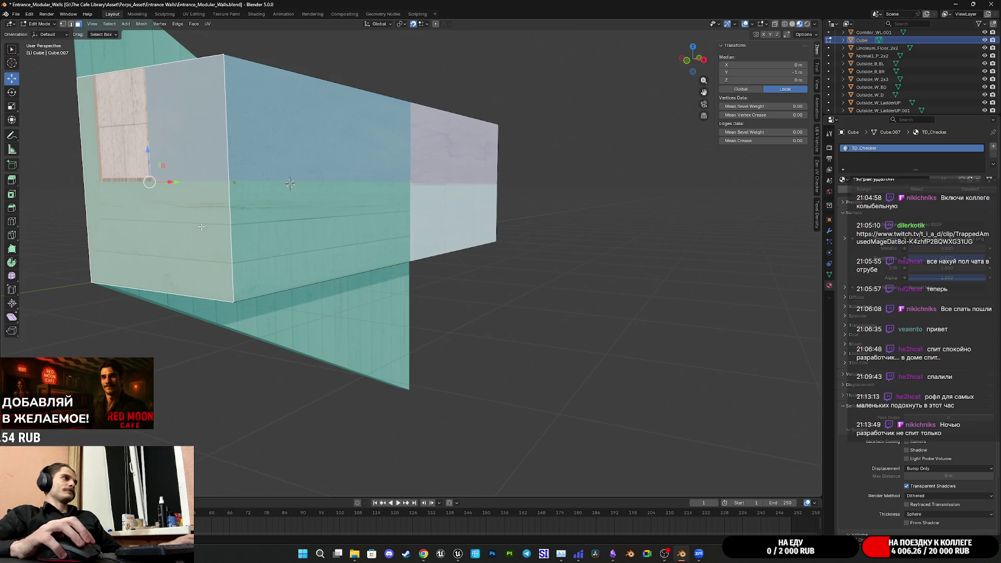
{"action": "left_click", "coordinate": [73, 25]}
{"action": "left_click", "coordinate": [172, 293]}
{"action": "mouse_move", "coordinate": [172, 293]}
{"action": "middle_mouse_down"}
{"action": "mouse_move", "coordinate": [625, 94]}
{"action": "mouse_move", "coordinate": [702, 104]}
{"action": "middle_mouse_up"}
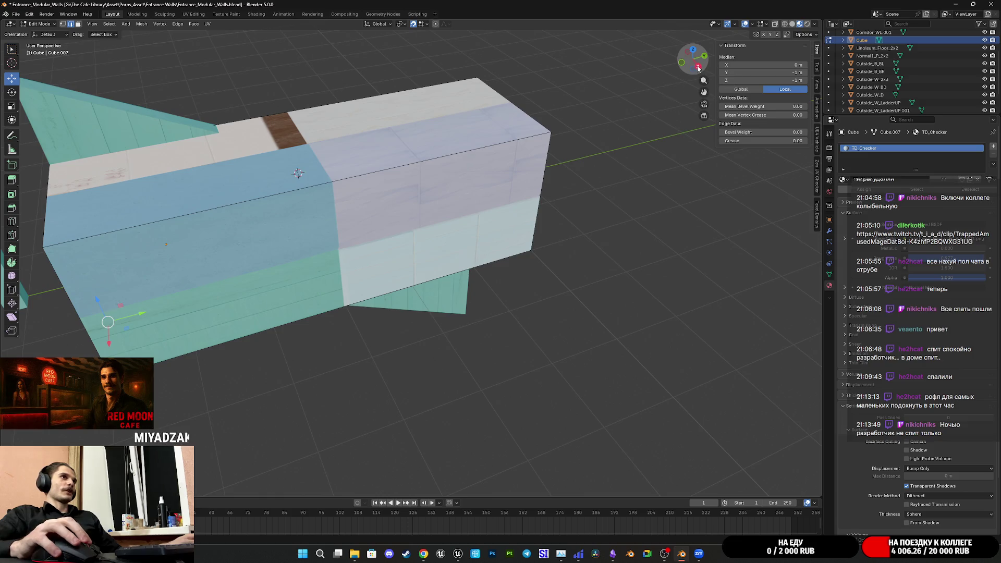
{"action": "left_click", "coordinate": [696, 67]}
{"action": "scroll", "coordinate": [390, 216], "scroll_direction": "up", "scroll_amount": 5}
{"action": "middle_click_drag", "start_coordinate": [390, 216], "coordinate": [440, 222], "text": "shift"}
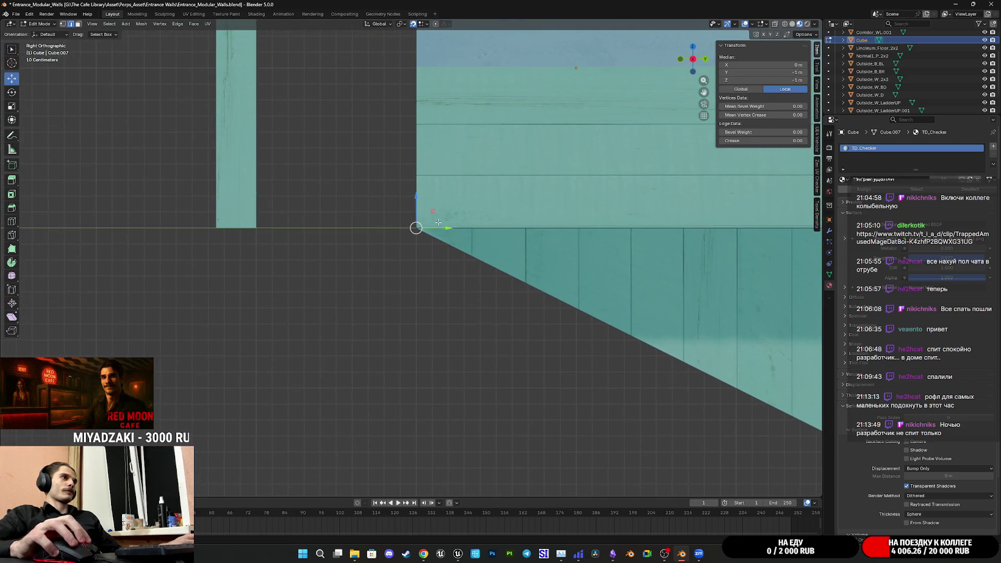
{"action": "mouse_move", "coordinate": [419, 210]}
{"action": "left_mouse_down"}
{"action": "mouse_move", "coordinate": [426, 256]}
{"action": "mouse_move", "coordinate": [413, 257]}
{"action": "left_mouse_up"}
- Drop the selected vertices about 3 m to settle at Z -4.2 m
{"action": "scroll", "coordinate": [413, 257], "scroll_direction": "down", "scroll_amount": 6}
{"action": "mouse_move", "coordinate": [413, 257]}
{"action": "middle_mouse_down"}
{"action": "mouse_move", "coordinate": [358, 261]}
{"action": "mouse_move", "coordinate": [481, 241]}
{"action": "mouse_move", "coordinate": [445, 257]}
{"action": "mouse_move", "coordinate": [693, 104]}
{"action": "middle_mouse_up"}
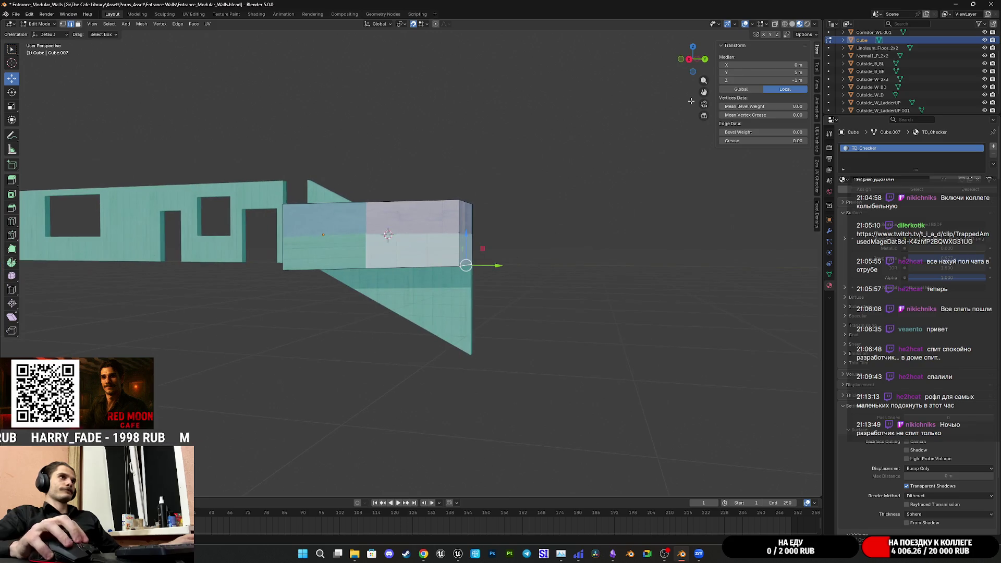
{"action": "left_click", "coordinate": [691, 62]}
{"action": "scroll", "coordinate": [472, 190], "scroll_direction": "up", "scroll_amount": 4}
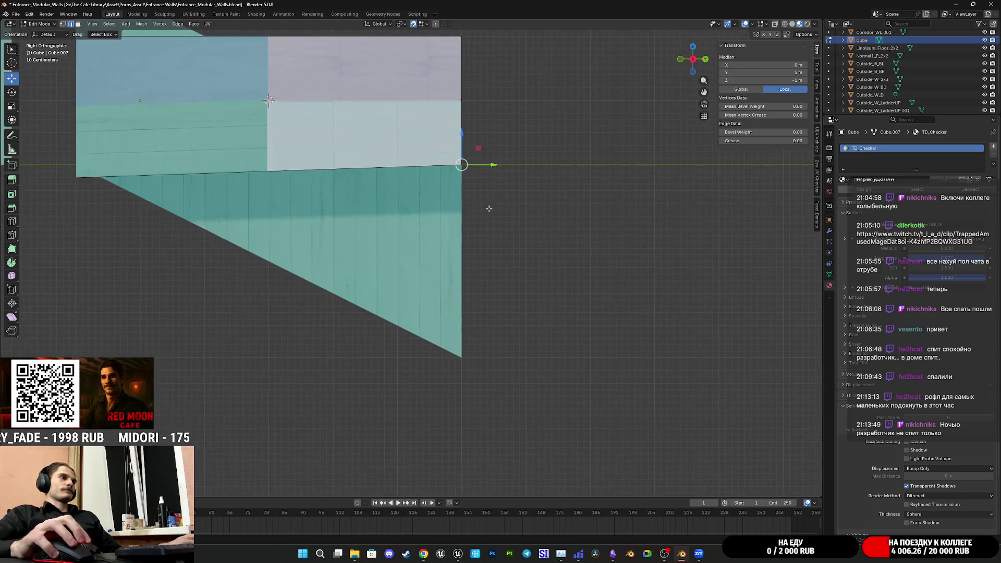
{"action": "mouse_move", "coordinate": [474, 132]}
{"action": "left_mouse_down"}
{"action": "mouse_move", "coordinate": [503, 245]}
{"action": "mouse_move", "coordinate": [501, 370]}
{"action": "left_mouse_up"}
{"action": "mouse_move", "coordinate": [501, 370]}
{"action": "middle_mouse_down"}
{"action": "mouse_move", "coordinate": [476, 368]}
{"action": "mouse_move", "coordinate": [465, 266]}
{"action": "middle_mouse_up"}
- Pull the block's top corner vertex down to Z -4 m to follow the slope
{"action": "left_click", "coordinate": [451, 121]}
{"action": "middle_click_drag", "start_coordinate": [451, 120], "coordinate": [530, 115]}
{"action": "left_click", "coordinate": [701, 65]}
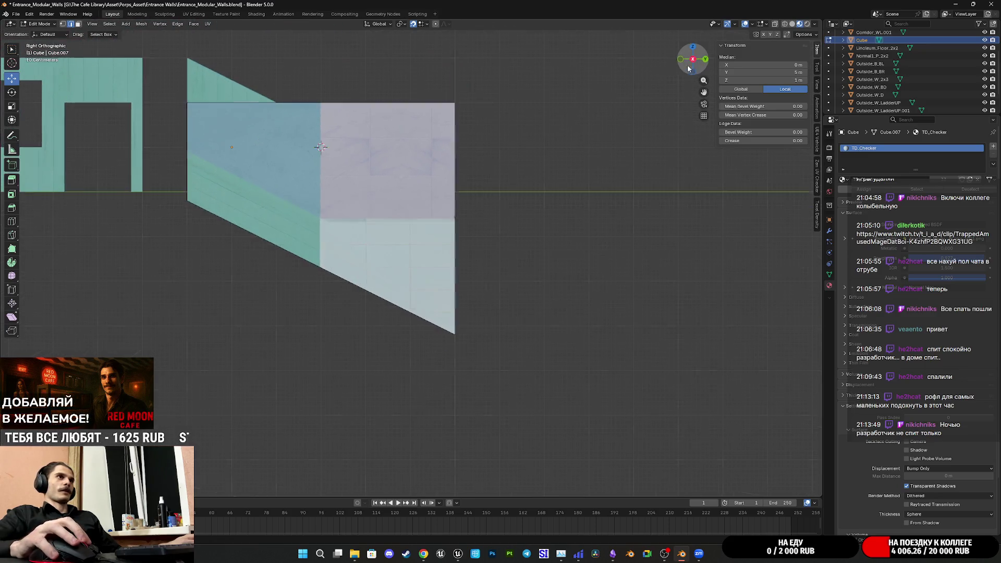
{"action": "middle_click_drag", "start_coordinate": [462, 20], "coordinate": [422, 82], "text": "shift"}
{"action": "scroll", "coordinate": [422, 82], "scroll_direction": "up", "scroll_amount": 4}
{"action": "left_click_drag", "start_coordinate": [419, 44], "coordinate": [419, 355]}
{"action": "middle_click_drag", "start_coordinate": [427, 521], "coordinate": [464, 198], "text": "shift"}
{"action": "mouse_move", "coordinate": [454, 83]}
{"action": "left_mouse_down"}
{"action": "mouse_move", "coordinate": [470, 436]}
{"action": "mouse_move", "coordinate": [476, 365]}
{"action": "left_mouse_up"}
- Lower the top vertices 2 m in right-side view to form a thin sloping beam under the wall
{"action": "mouse_move", "coordinate": [483, 364]}
{"action": "middle_mouse_down", "text": "shift"}
{"action": "mouse_move", "coordinate": [782, 436]}
{"action": "mouse_move", "coordinate": [398, 252]}
{"action": "mouse_move", "coordinate": [472, 237]}
{"action": "mouse_move", "coordinate": [628, 94]}
{"action": "middle_mouse_up", "text": "shift"}
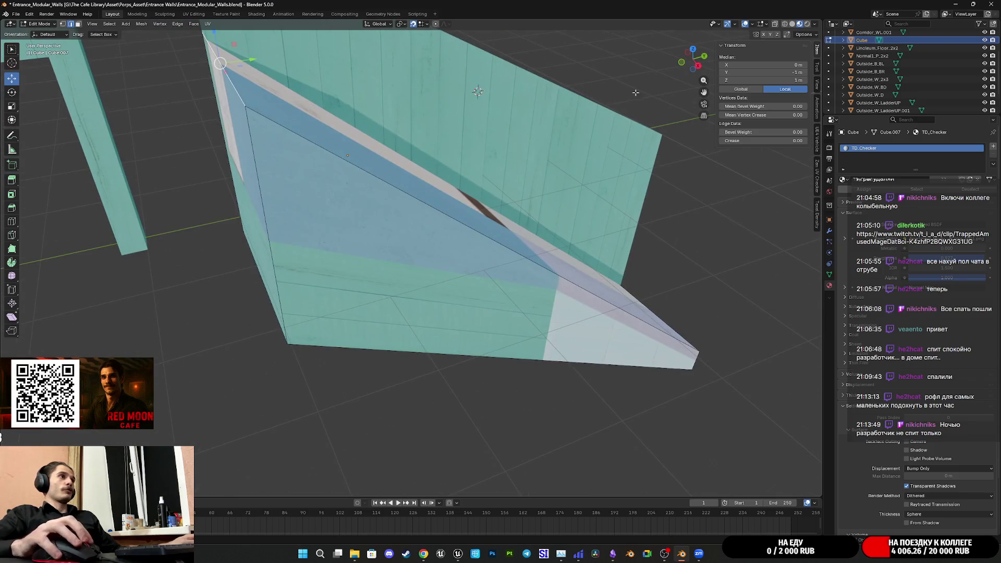
{"action": "left_click", "coordinate": [698, 65]}
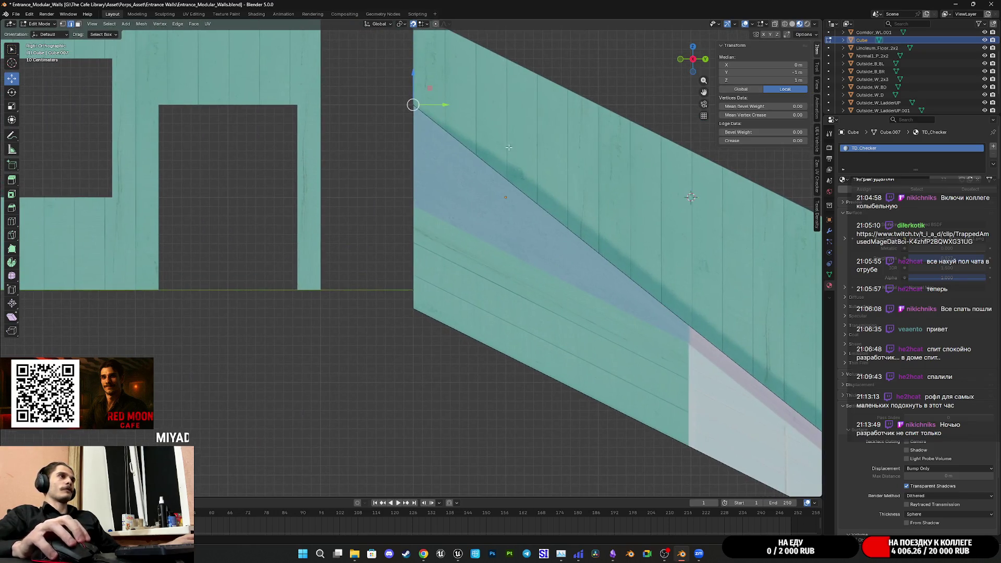
{"action": "mouse_move", "coordinate": [413, 78]}
{"action": "left_mouse_down"}
{"action": "mouse_move", "coordinate": [438, 219]}
{"action": "mouse_move", "coordinate": [436, 295]}
{"action": "mouse_move", "coordinate": [437, 271]}
{"action": "left_mouse_up"}
{"action": "mouse_move", "coordinate": [438, 271]}
{"action": "middle_mouse_down", "text": "shift"}
{"action": "mouse_move", "coordinate": [382, 205]}
{"action": "mouse_move", "coordinate": [292, 172]}
{"action": "middle_mouse_up", "text": "shift"}
{"action": "scroll", "coordinate": [487, 293], "scroll_direction": "down", "scroll_amount": 1}
{"action": "middle_click_drag", "start_coordinate": [488, 293], "coordinate": [558, 278]}
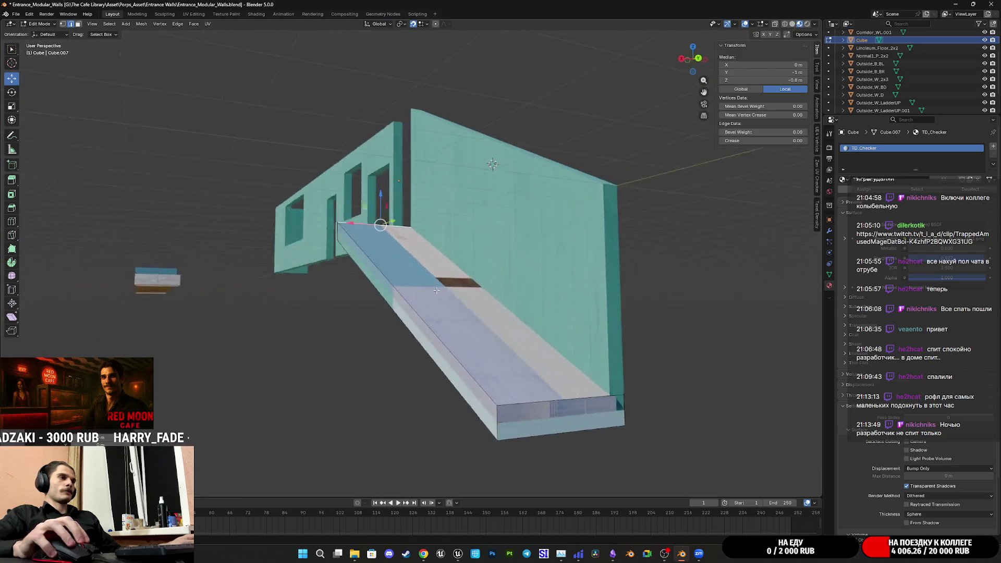
{"action": "scroll", "coordinate": [489, 295], "scroll_direction": "up", "scroll_amount": 2}
{"action": "mouse_move", "coordinate": [488, 295]}
{"action": "middle_mouse_down"}
{"action": "mouse_move", "coordinate": [470, 285]}
{"action": "mouse_move", "coordinate": [493, 240]}
{"action": "mouse_move", "coordinate": [499, 269]}
{"action": "mouse_move", "coordinate": [522, 271]}
{"action": "mouse_move", "coordinate": [506, 281]}
{"action": "mouse_move", "coordinate": [494, 271]}
{"action": "middle_mouse_up"}
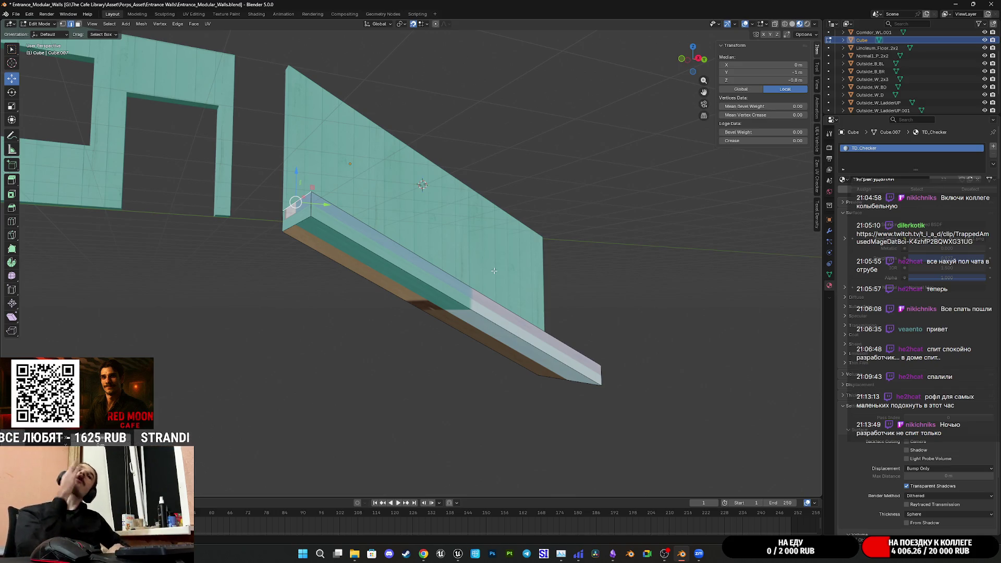
{"action": "middle_click_drag", "start_coordinate": [493, 270], "coordinate": [450, 271]}
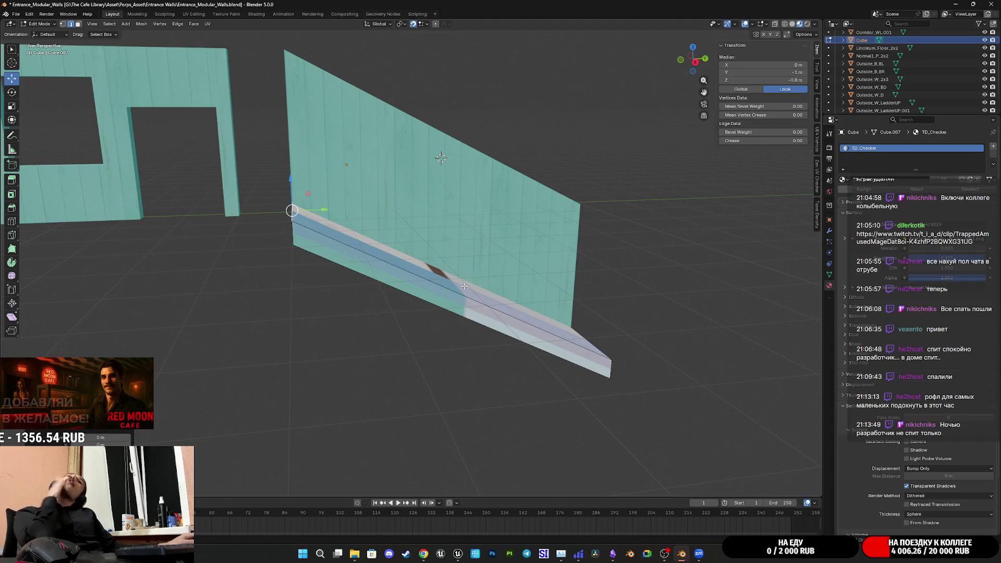
{"action": "mouse_move", "coordinate": [494, 206]}
{"action": "middle_mouse_down"}
{"action": "mouse_move", "coordinate": [514, 219]}
{"action": "mouse_move", "coordinate": [469, 234]}
{"action": "mouse_move", "coordinate": [441, 228]}
{"action": "middle_mouse_up"}
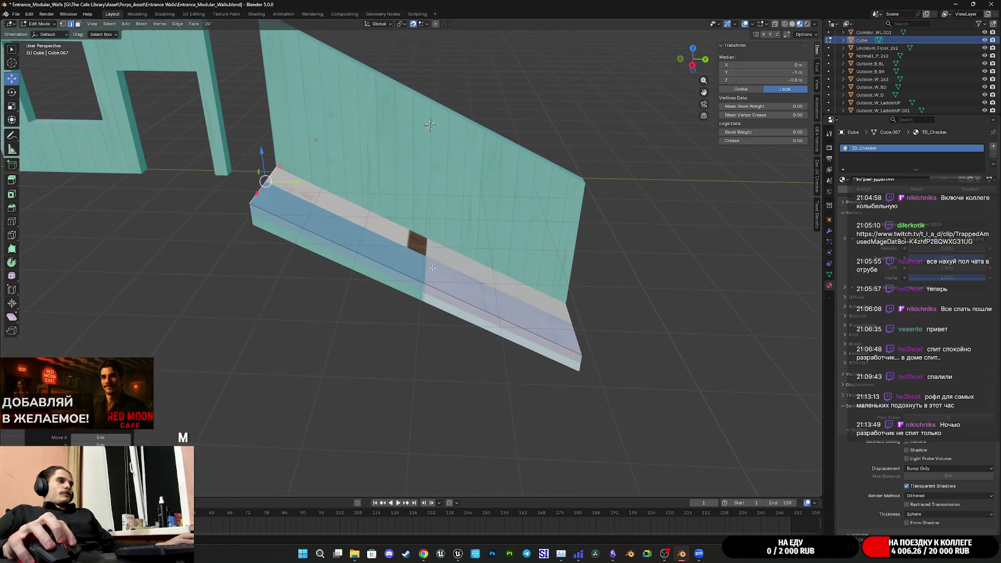
- Add a first edge loop across the ledge beam under the slanted wall
{"action": "key", "text": "ctrl+r"}
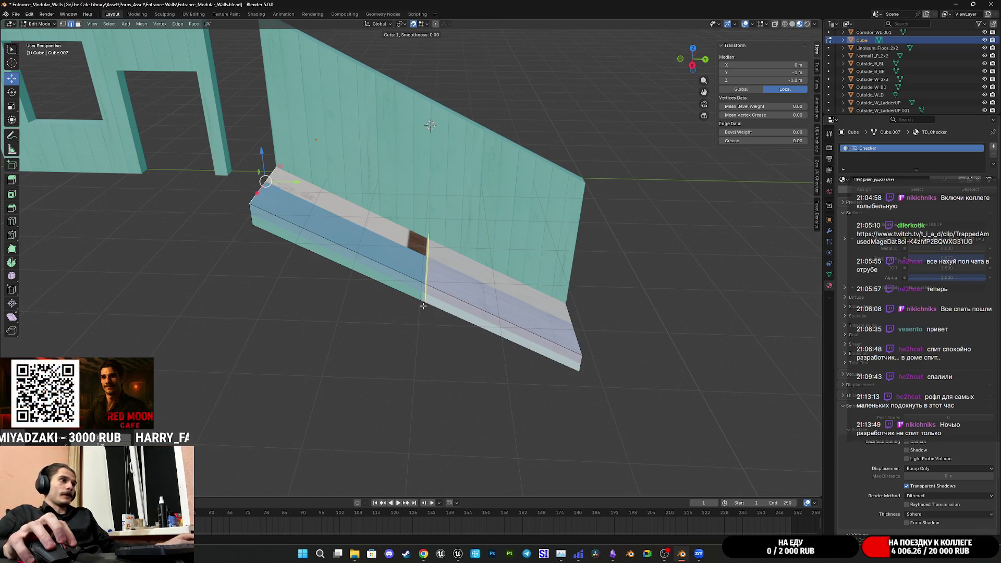
{"action": "left_click", "coordinate": [423, 306]}
{"action": "right_click", "coordinate": [422, 306]}
{"action": "mouse_move", "coordinate": [423, 306]}
{"action": "middle_mouse_down"}
{"action": "mouse_move", "coordinate": [511, 338]}
{"action": "mouse_move", "coordinate": [616, 201]}
{"action": "mouse_move", "coordinate": [605, 217]}
{"action": "middle_mouse_up"}
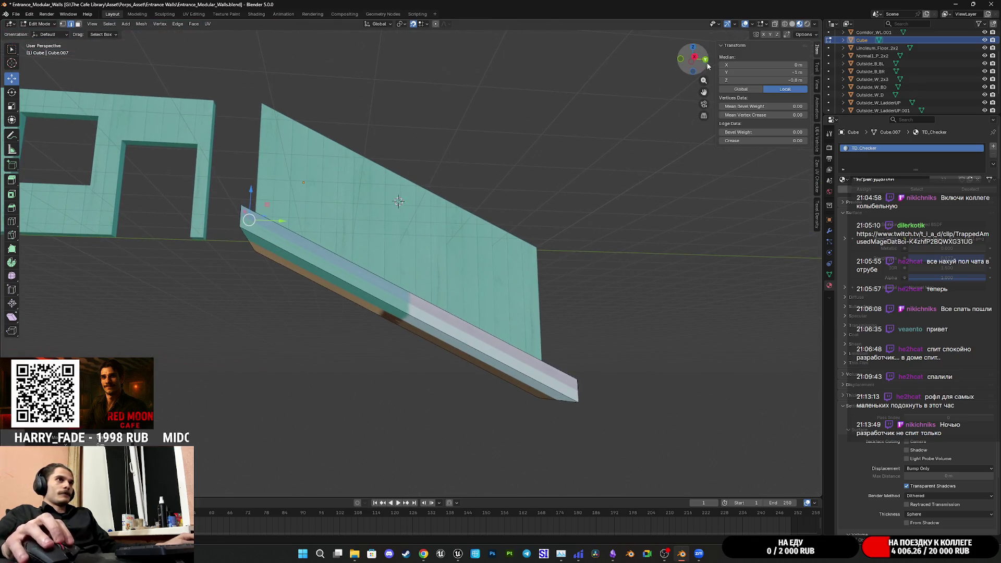
{"action": "left_click", "coordinate": [696, 60]}
- Add a second, centred edge loop across the ledge strip
{"action": "key", "text": "ctrl+r"}
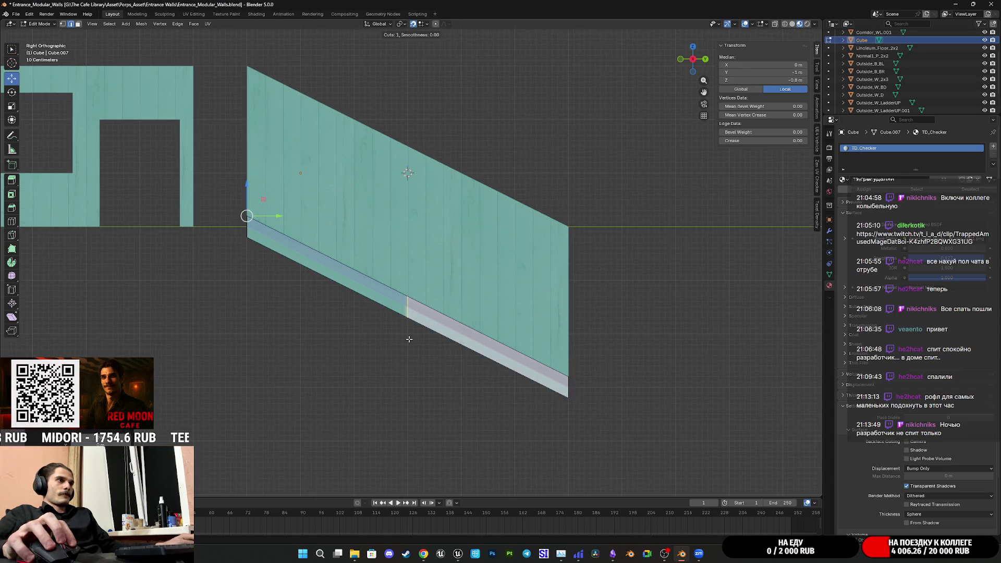
{"action": "left_click", "coordinate": [409, 339]}
{"action": "right_click", "coordinate": [409, 339]}
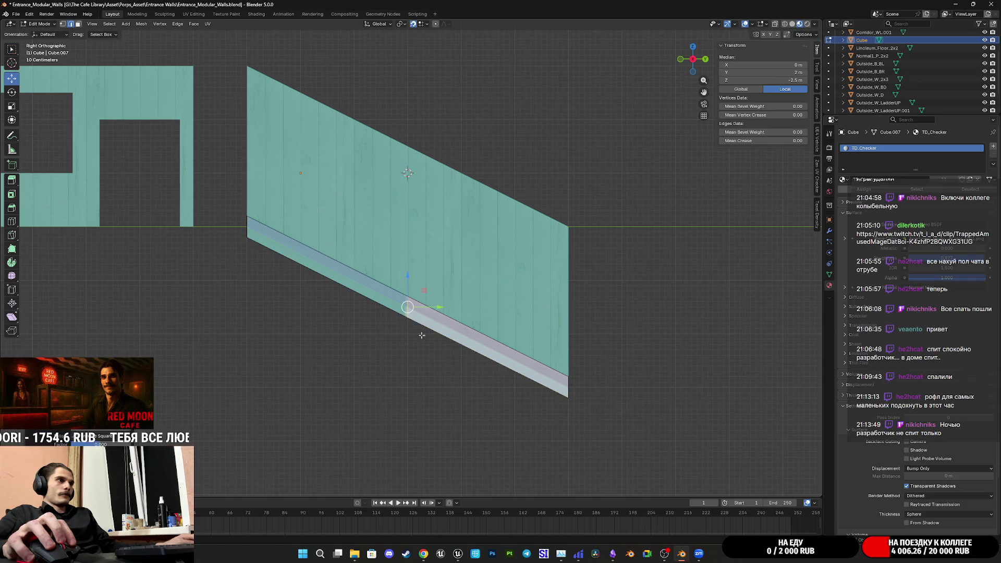
{"action": "mouse_move", "coordinate": [451, 326]}
{"action": "middle_mouse_down", "text": "shift"}
{"action": "mouse_move", "coordinate": [399, 335]}
{"action": "mouse_move", "coordinate": [463, 337]}
{"action": "middle_mouse_up", "text": "shift"}
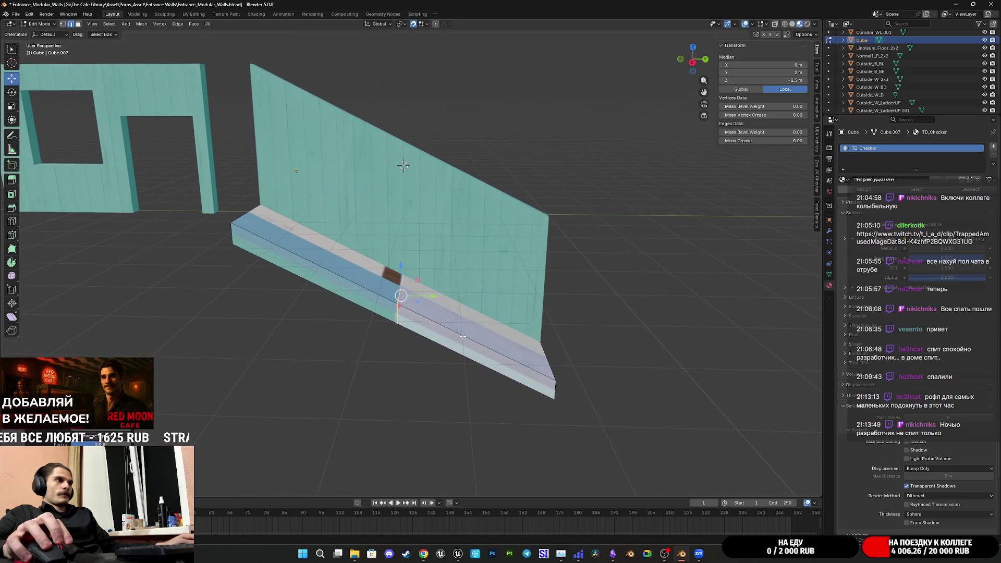
- Cut four evenly spaced edge loops into the ledge with Ctrl+R
{"action": "key", "text": "ctrl+r"}
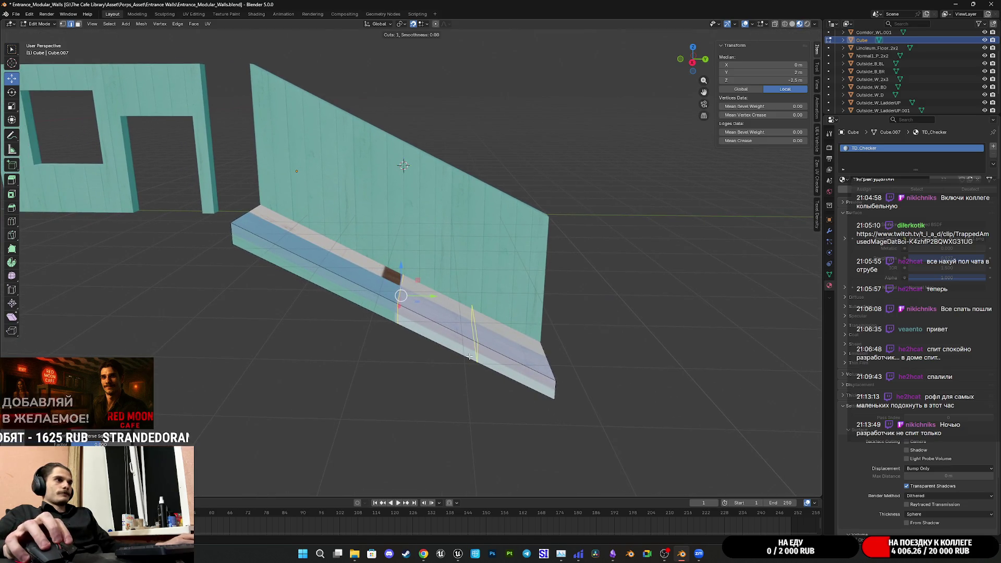
{"action": "scroll", "coordinate": [469, 356], "scroll_direction": "up", "scroll_amount": 5}
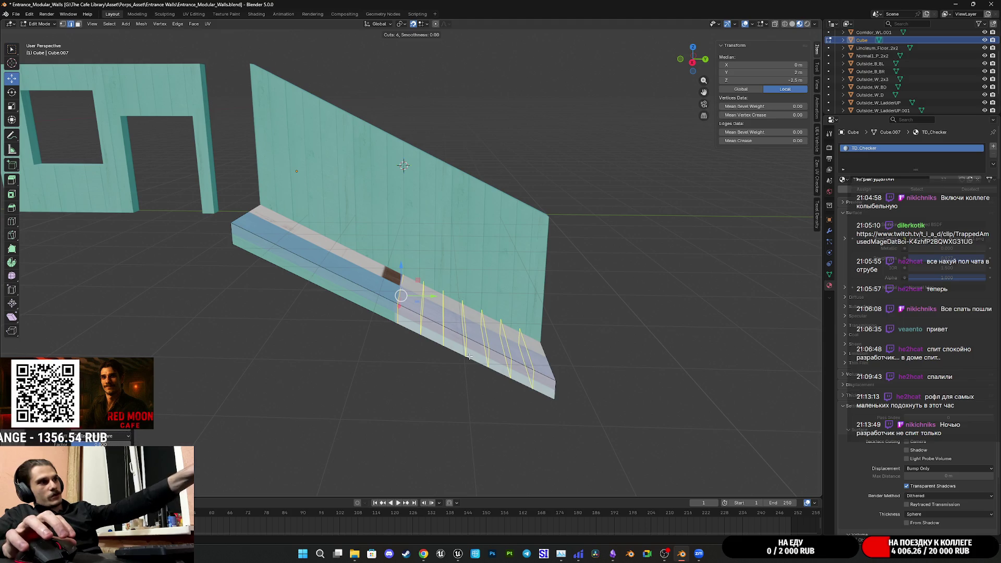
{"action": "scroll", "coordinate": [469, 357], "scroll_direction": "down", "scroll_amount": 2}
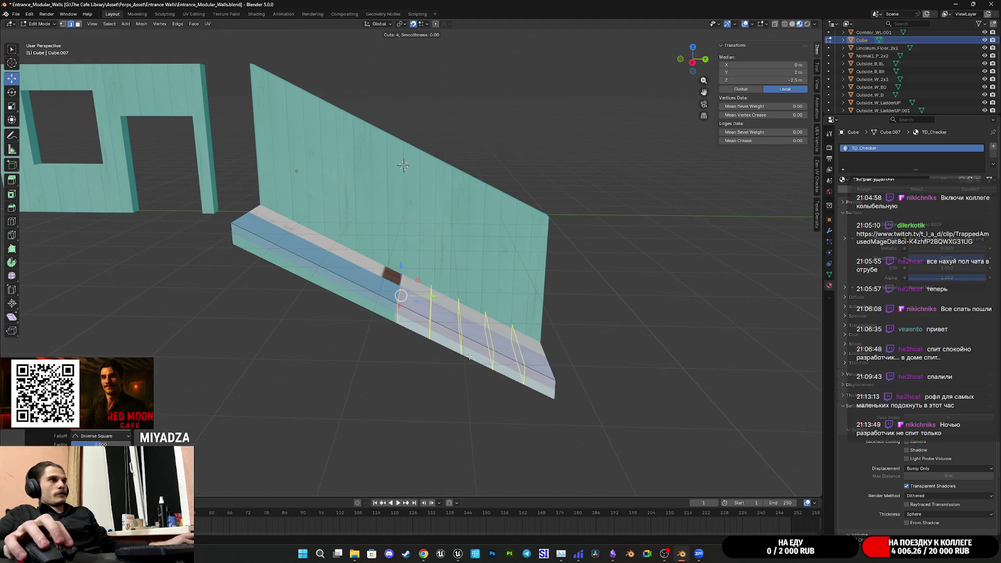
{"action": "left_click", "coordinate": [469, 356]}
{"action": "right_click", "coordinate": [469, 357]}
- Select the end and bottom corner vertices at the ledge strip's end
{"action": "middle_click_drag", "start_coordinate": [470, 357], "coordinate": [513, 345]}
{"action": "mouse_move", "coordinate": [544, 377]}
{"action": "middle_mouse_down", "text": "shift"}
{"action": "mouse_move", "coordinate": [447, 351]}
{"action": "mouse_move", "coordinate": [454, 344]}
{"action": "mouse_move", "coordinate": [428, 354]}
{"action": "middle_mouse_up", "text": "shift"}
{"action": "middle_click_drag", "start_coordinate": [403, 368], "coordinate": [449, 358]}
{"action": "scroll", "coordinate": [448, 357], "scroll_direction": "up", "scroll_amount": 5}
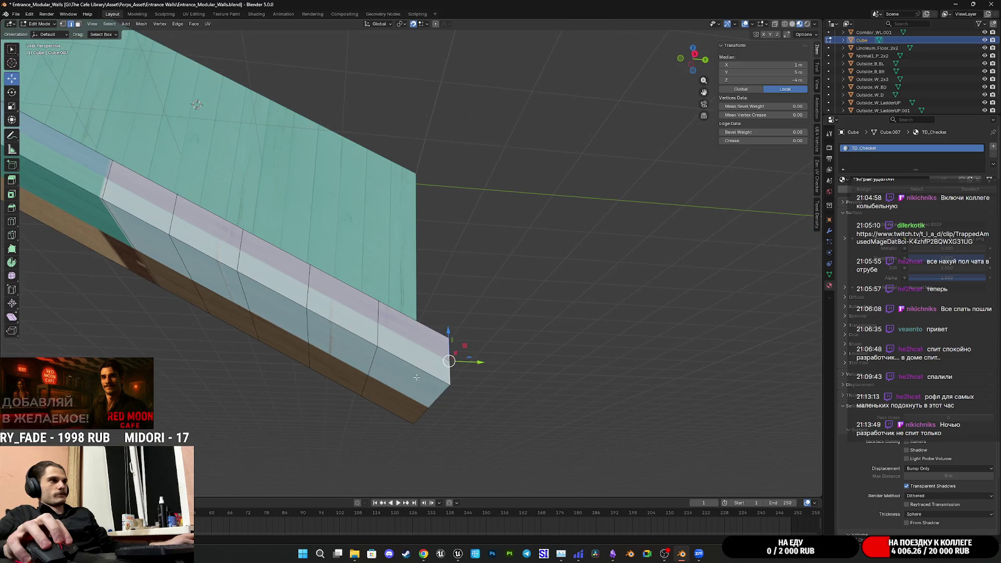
{"action": "left_click", "coordinate": [371, 380]}
{"action": "mouse_move", "coordinate": [370, 379]}
{"action": "middle_mouse_down"}
{"action": "mouse_move", "coordinate": [411, 397]}
{"action": "mouse_move", "coordinate": [469, 365]}
{"action": "mouse_move", "coordinate": [430, 394]}
{"action": "middle_mouse_up"}
{"action": "left_click", "coordinate": [429, 408]}
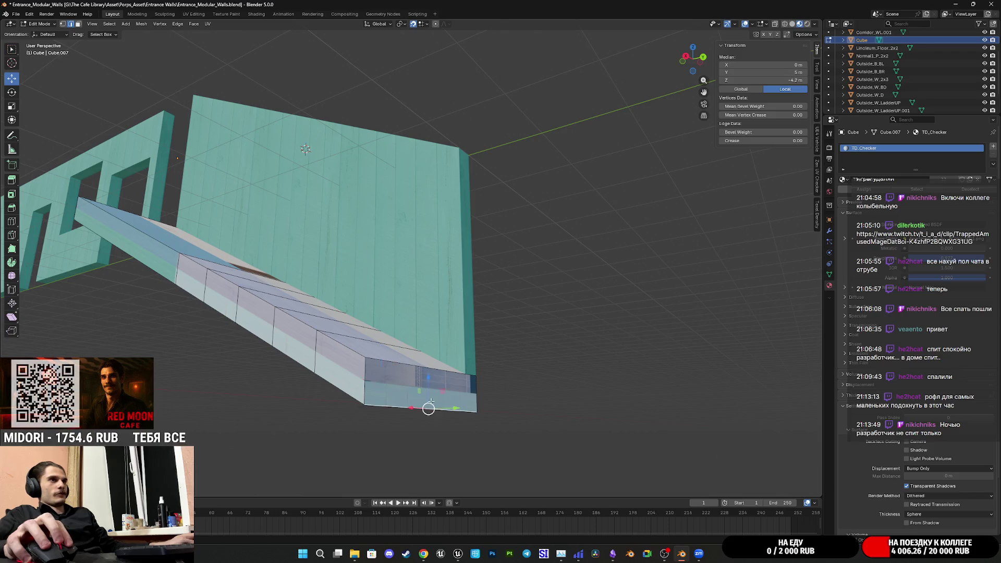
{"action": "scroll", "coordinate": [434, 440], "scroll_direction": "up", "scroll_amount": 5}
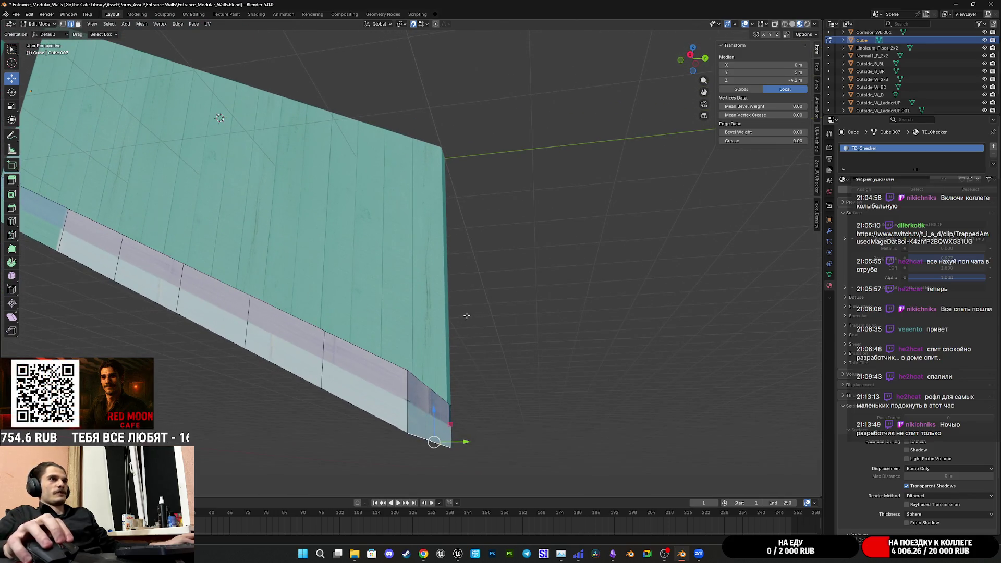
{"action": "middle_click_drag", "start_coordinate": [433, 309], "coordinate": [526, 266]}
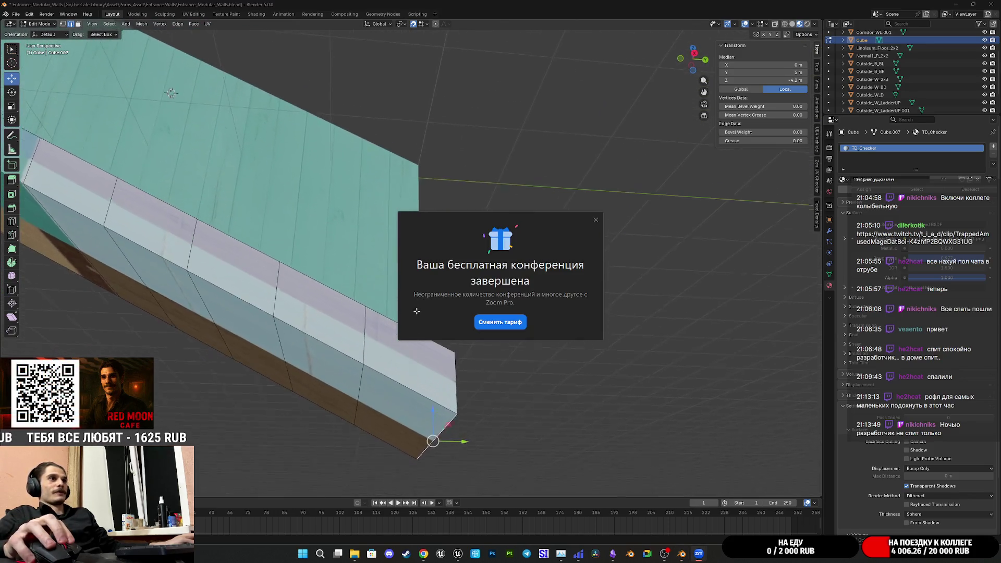
- Close Zoom's conference-ended notice and its wait-for-next-conference dialog
{"action": "left_click", "coordinate": [596, 221]}
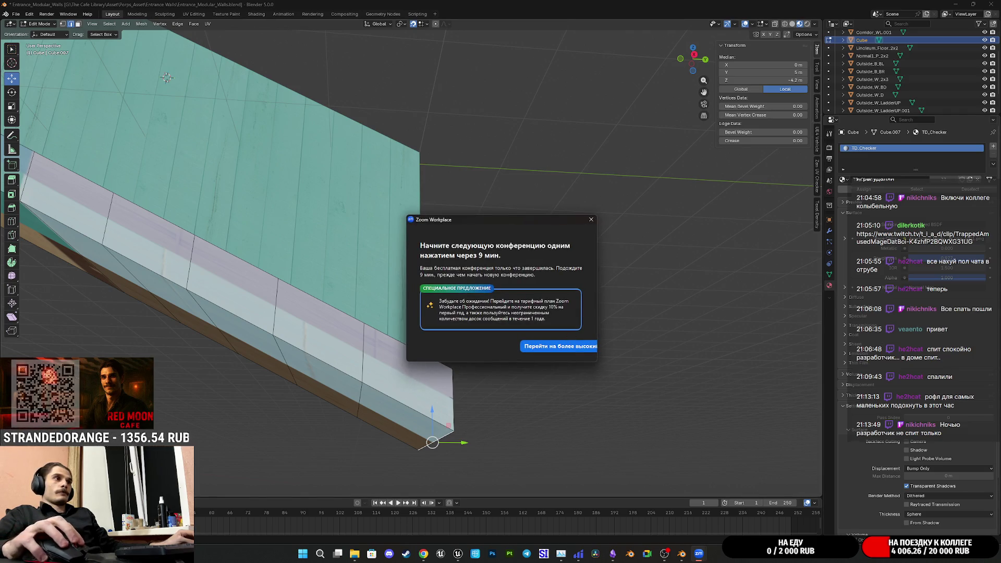
{"action": "left_click", "coordinate": [591, 219]}
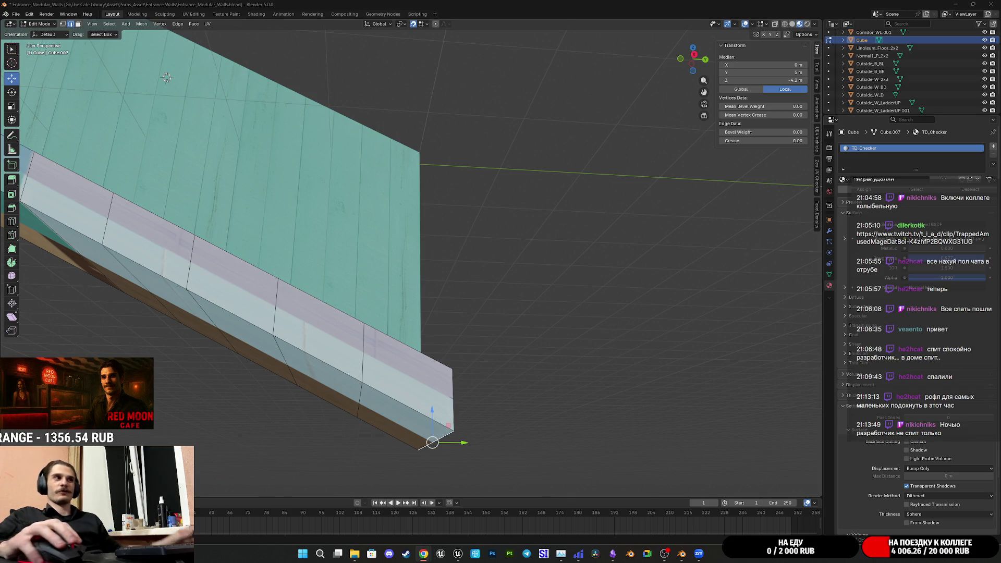
{"action": "mouse_move", "coordinate": [449, 339]}
{"action": "middle_mouse_down"}
{"action": "mouse_move", "coordinate": [509, 373]}
{"action": "mouse_move", "coordinate": [537, 342]}
{"action": "mouse_move", "coordinate": [407, 340]}
{"action": "mouse_move", "coordinate": [489, 360]}
{"action": "middle_mouse_up"}
{"action": "left_click", "coordinate": [446, 337]}
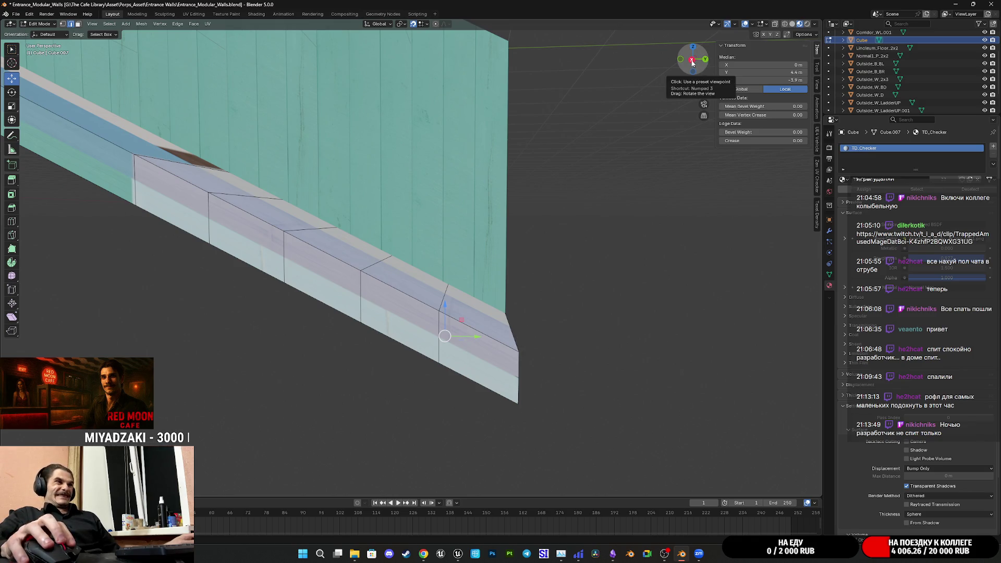
{"action": "left_click", "coordinate": [693, 62]}
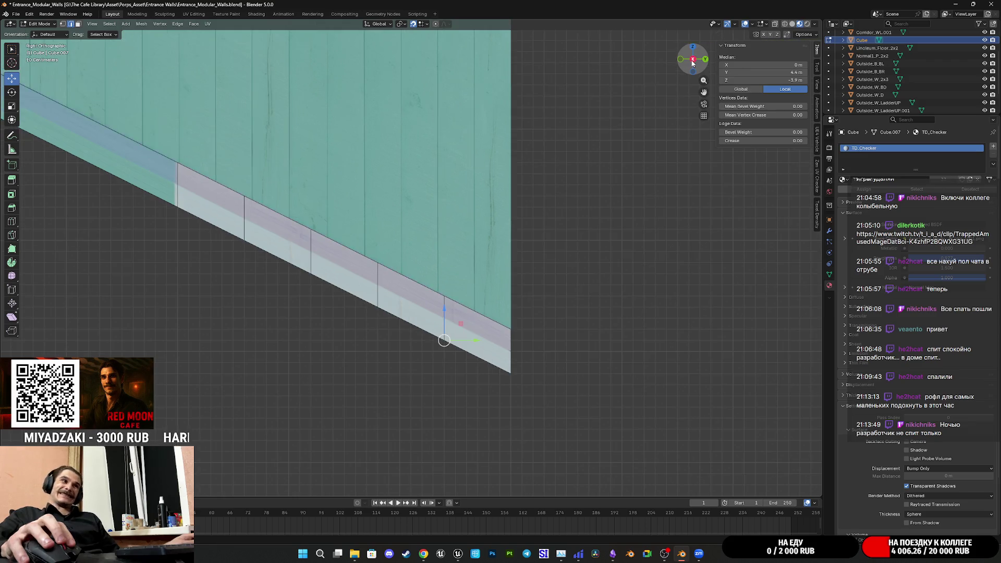
{"action": "middle_click_drag", "start_coordinate": [499, 309], "coordinate": [524, 263], "text": "shift"}
{"action": "scroll", "coordinate": [524, 262], "scroll_direction": "up", "scroll_amount": 2}
{"action": "left_click_drag", "start_coordinate": [514, 251], "coordinate": [516, 326]}
{"action": "mouse_move", "coordinate": [515, 326]}
{"action": "middle_mouse_down"}
{"action": "mouse_move", "coordinate": [549, 282]}
{"action": "mouse_move", "coordinate": [553, 249]}
{"action": "mouse_move", "coordinate": [580, 253]}
{"action": "mouse_move", "coordinate": [542, 280]}
{"action": "middle_mouse_up"}
{"action": "key", "text": "ctrl+z"}
{"action": "key", "text": "ctrl+z"}
{"action": "mouse_move", "coordinate": [494, 255]}
{"action": "middle_mouse_down"}
{"action": "mouse_move", "coordinate": [547, 240]}
{"action": "mouse_move", "coordinate": [541, 221]}
{"action": "middle_mouse_up"}
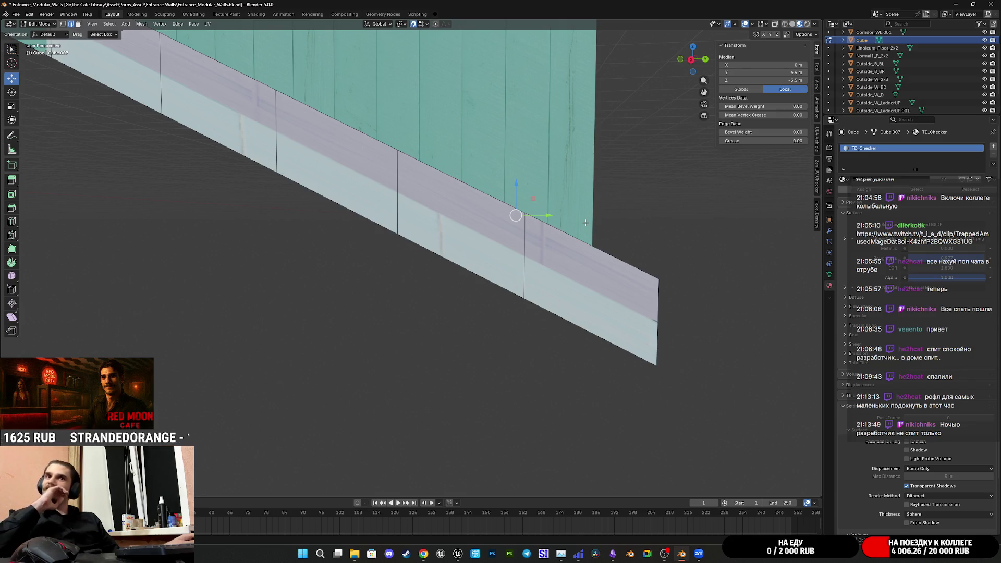
{"action": "mouse_move", "coordinate": [586, 222]}
{"action": "middle_mouse_down"}
{"action": "mouse_move", "coordinate": [406, 364]}
{"action": "mouse_move", "coordinate": [402, 396]}
{"action": "middle_mouse_up"}
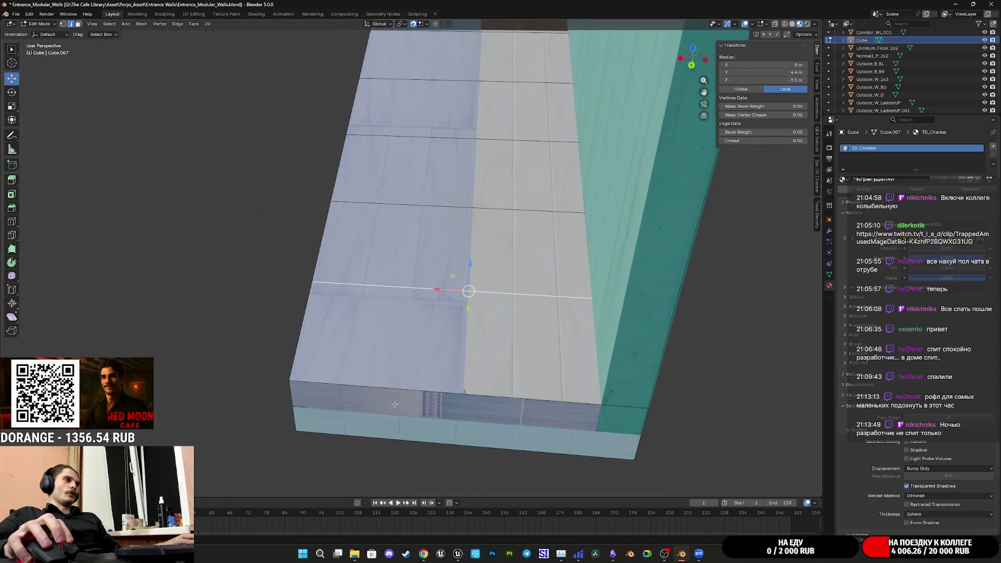
- Cut nine lengthwise edge loops along the top of the step strip
{"action": "key", "text": "ctrl+r"}
{"action": "scroll", "coordinate": [423, 451], "scroll_direction": "up", "scroll_amount": 1}
{"action": "scroll", "coordinate": [422, 451], "scroll_direction": "up", "scroll_amount": 7}
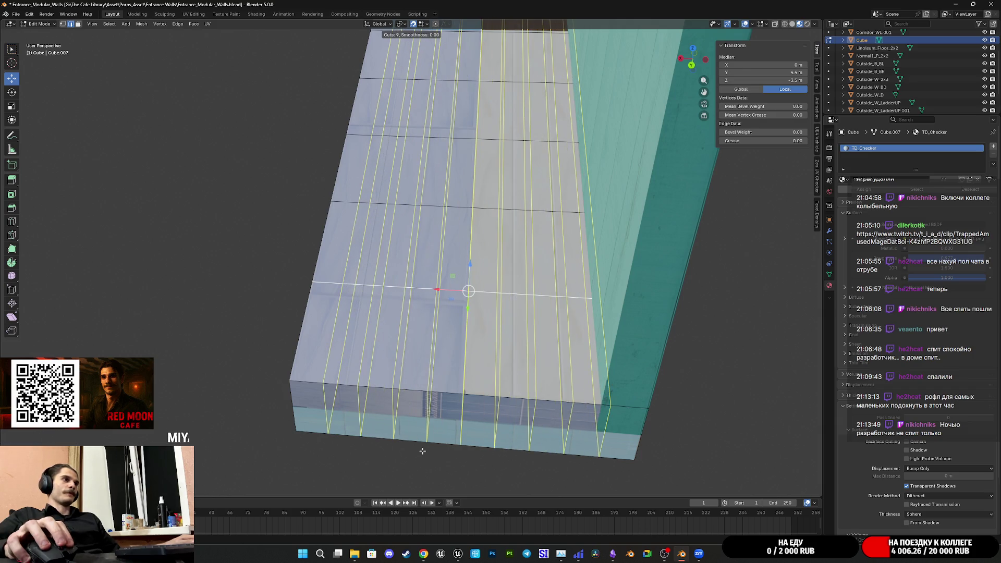
{"action": "left_click", "coordinate": [423, 451]}
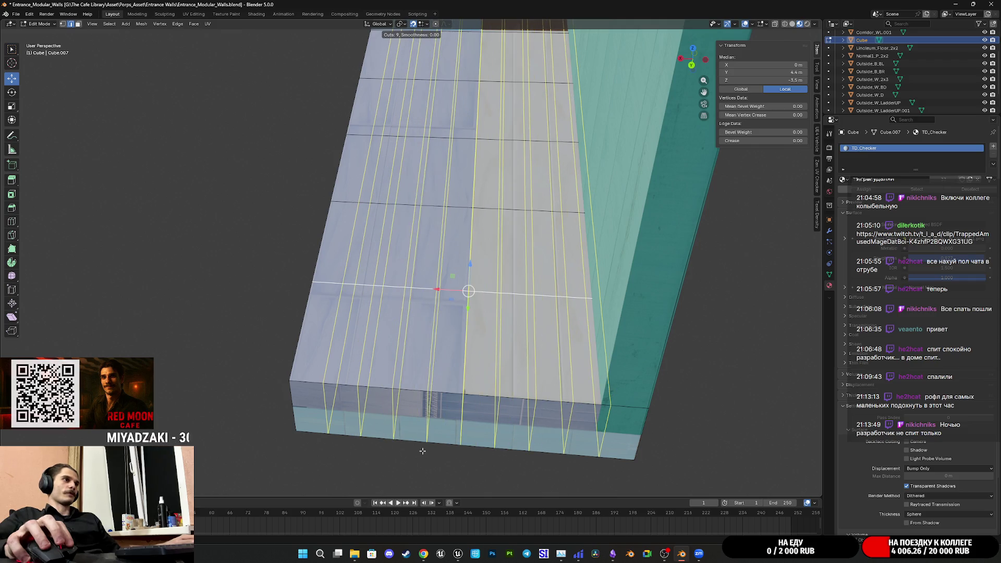
{"action": "left_click", "coordinate": [422, 451]}
{"action": "middle_click_drag", "start_coordinate": [423, 451], "coordinate": [381, 386]}
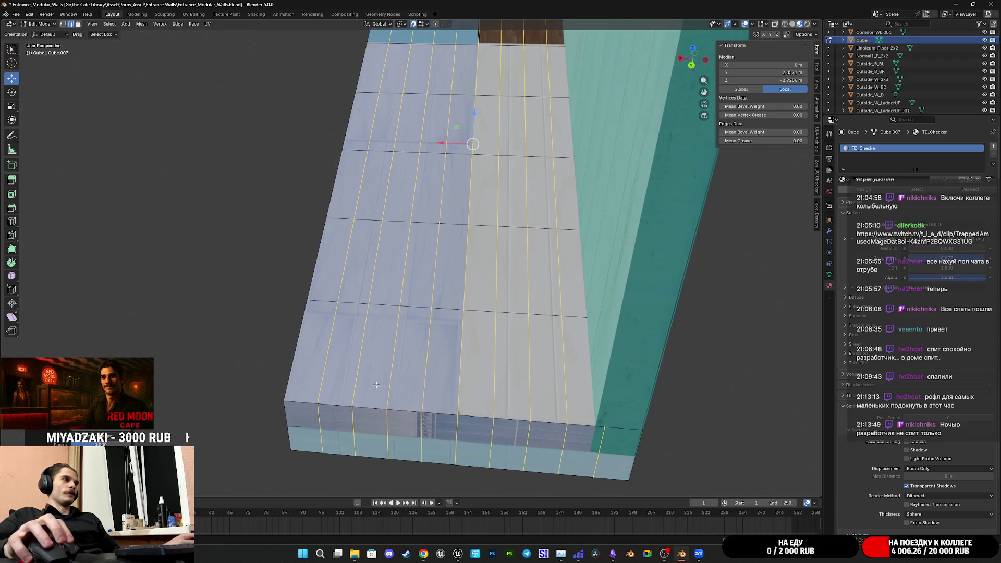
- Select seven of the new edge loops and dissolve them with X > Dissolve Edges
{"action": "left_click", "coordinate": [358, 371], "text": "alt"}
{"action": "left_click", "coordinate": [391, 371], "text": "alt+shift"}
{"action": "left_click", "coordinate": [425, 370], "text": "alt+shift"}
{"action": "left_click", "coordinate": [459, 370], "text": "alt+shift"}
{"action": "left_click", "coordinate": [493, 370], "text": "alt+shift"}
{"action": "left_click", "coordinate": [529, 369], "text": "alt+shift"}
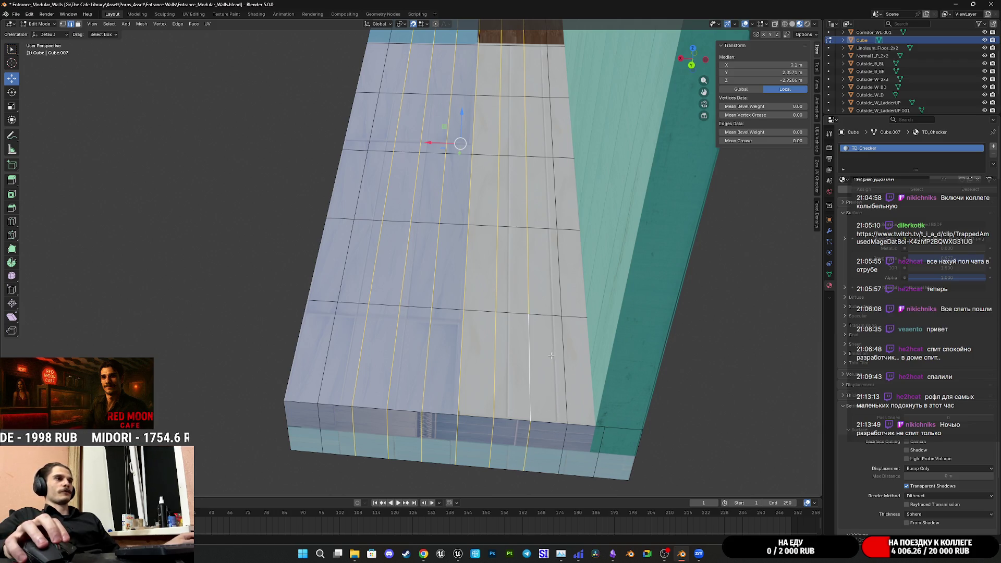
{"action": "middle_click_drag", "start_coordinate": [552, 356], "coordinate": [507, 361], "text": "shift"}
{"action": "left_click", "coordinate": [509, 359], "text": "alt+shift"}
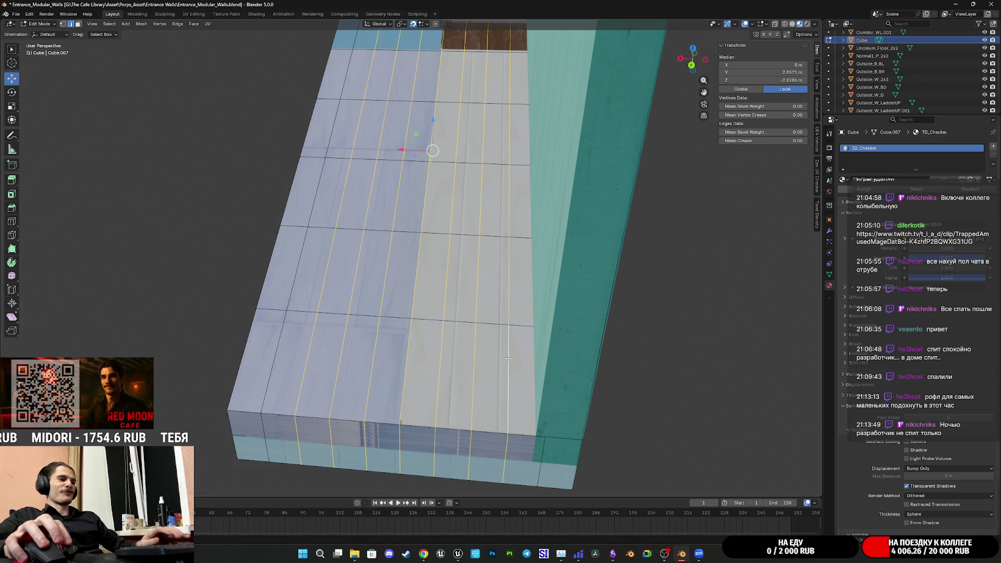
{"action": "key", "text": "x"}
{"action": "left_click", "coordinate": [494, 412]}
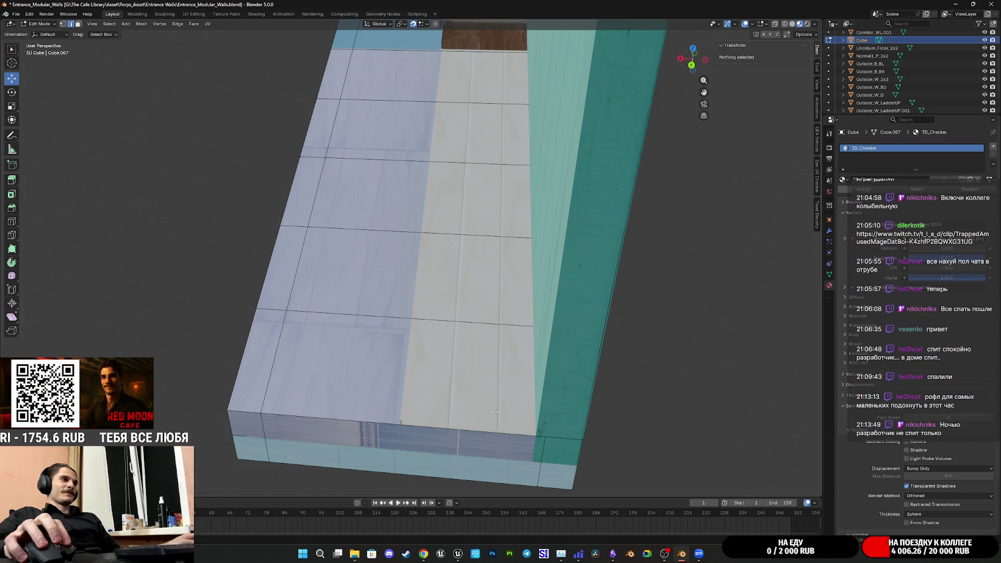
- Orbit around the strip and switch the viewport from Material Preview to Solid shading
{"action": "mouse_move", "coordinate": [464, 384]}
{"action": "middle_mouse_down"}
{"action": "mouse_move", "coordinate": [465, 360]}
{"action": "mouse_move", "coordinate": [414, 334]}
{"action": "middle_mouse_up"}
{"action": "scroll", "coordinate": [464, 349], "scroll_direction": "down", "scroll_amount": 3}
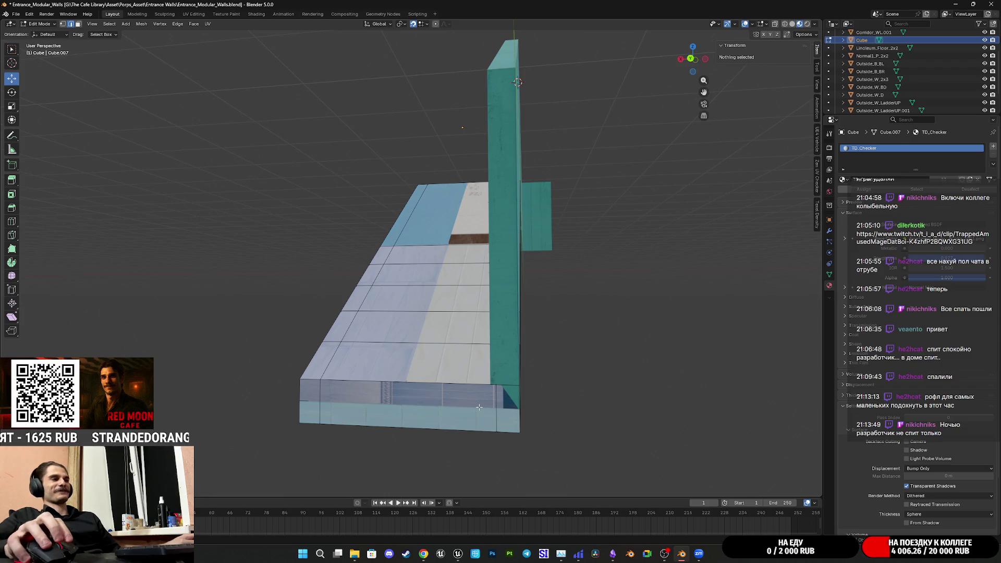
{"action": "mouse_move", "coordinate": [447, 393]}
{"action": "middle_mouse_down"}
{"action": "mouse_move", "coordinate": [501, 398]}
{"action": "mouse_move", "coordinate": [412, 389]}
{"action": "middle_mouse_up"}
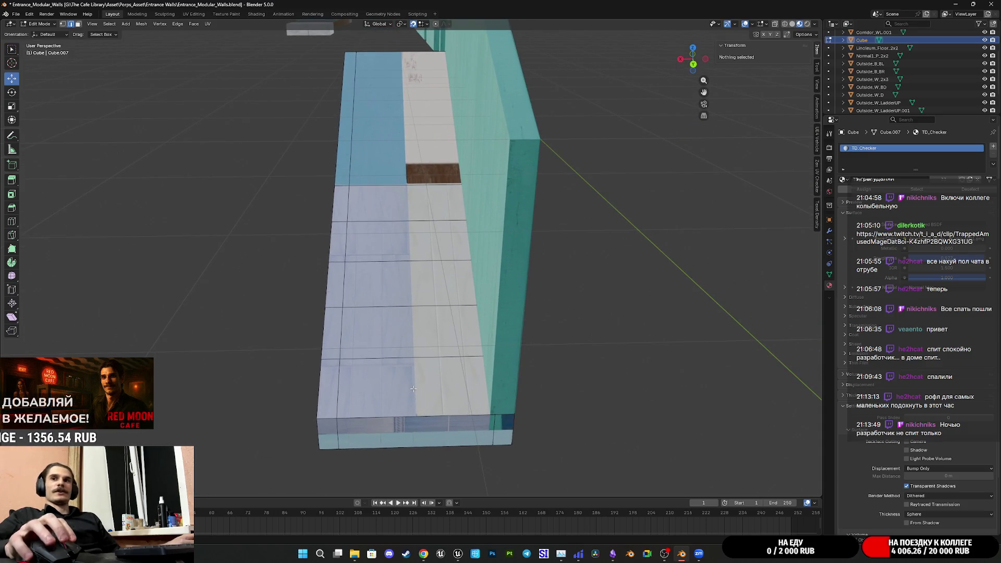
{"action": "mouse_move", "coordinate": [399, 381]}
{"action": "middle_mouse_down"}
{"action": "mouse_move", "coordinate": [405, 365]}
{"action": "mouse_move", "coordinate": [461, 359]}
{"action": "mouse_move", "coordinate": [390, 368]}
{"action": "middle_mouse_up"}
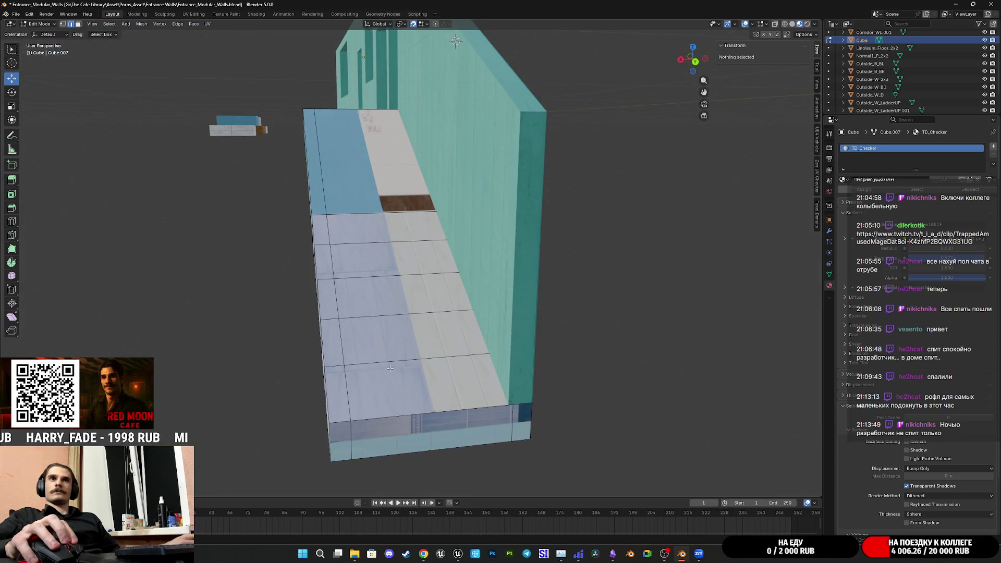
{"action": "mouse_move", "coordinate": [390, 368]}
{"action": "middle_mouse_down"}
{"action": "mouse_move", "coordinate": [509, 341]}
{"action": "mouse_move", "coordinate": [416, 350]}
{"action": "mouse_move", "coordinate": [399, 368]}
{"action": "mouse_move", "coordinate": [489, 358]}
{"action": "mouse_move", "coordinate": [537, 313]}
{"action": "mouse_move", "coordinate": [447, 377]}
{"action": "middle_mouse_up"}
{"action": "left_click", "coordinate": [792, 24]}
- Orbit and zoom around the wall to inspect the stepped strip from below
{"action": "mouse_move", "coordinate": [397, 271]}
{"action": "middle_mouse_down"}
{"action": "mouse_move", "coordinate": [433, 374]}
{"action": "mouse_move", "coordinate": [327, 312]}
{"action": "middle_mouse_up"}
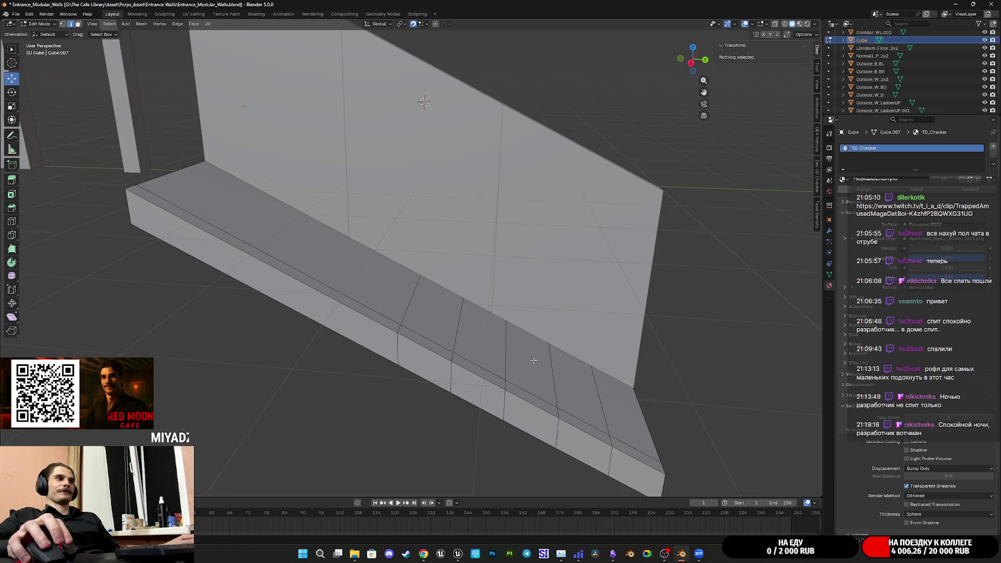
{"action": "scroll", "coordinate": [457, 338], "scroll_direction": "up", "scroll_amount": 4}
{"action": "scroll", "coordinate": [482, 374], "scroll_direction": "down", "scroll_amount": 3}
{"action": "mouse_move", "coordinate": [482, 374]}
{"action": "middle_mouse_down"}
{"action": "mouse_move", "coordinate": [439, 358]}
{"action": "mouse_move", "coordinate": [480, 366]}
{"action": "mouse_move", "coordinate": [417, 366]}
{"action": "middle_mouse_up"}
{"action": "scroll", "coordinate": [490, 368], "scroll_direction": "up", "scroll_amount": 5}
{"action": "scroll", "coordinate": [495, 369], "scroll_direction": "down", "scroll_amount": 3}
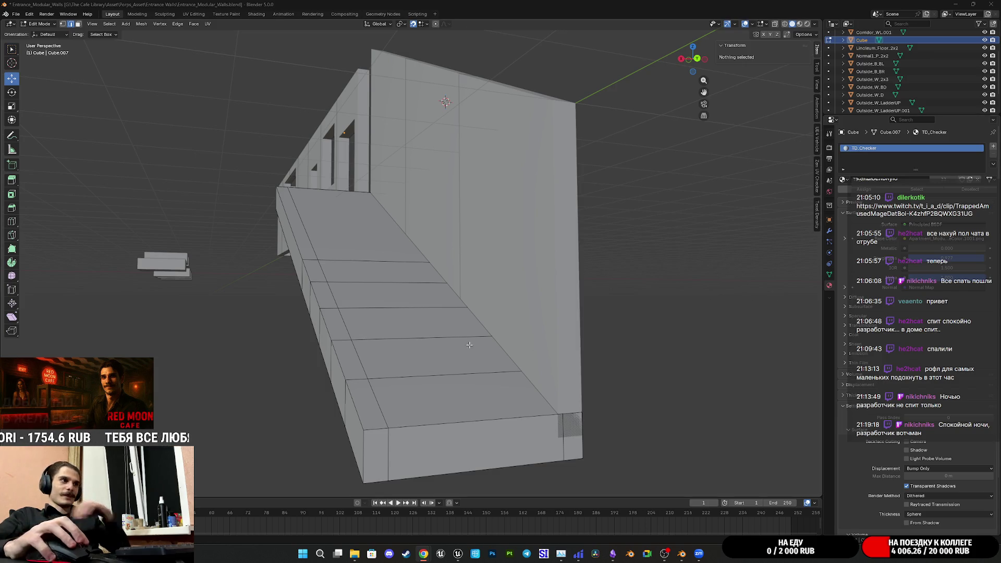
{"action": "scroll", "coordinate": [474, 346], "scroll_direction": "down", "scroll_amount": 3}
{"action": "middle_click_drag", "start_coordinate": [475, 346], "coordinate": [513, 372]}
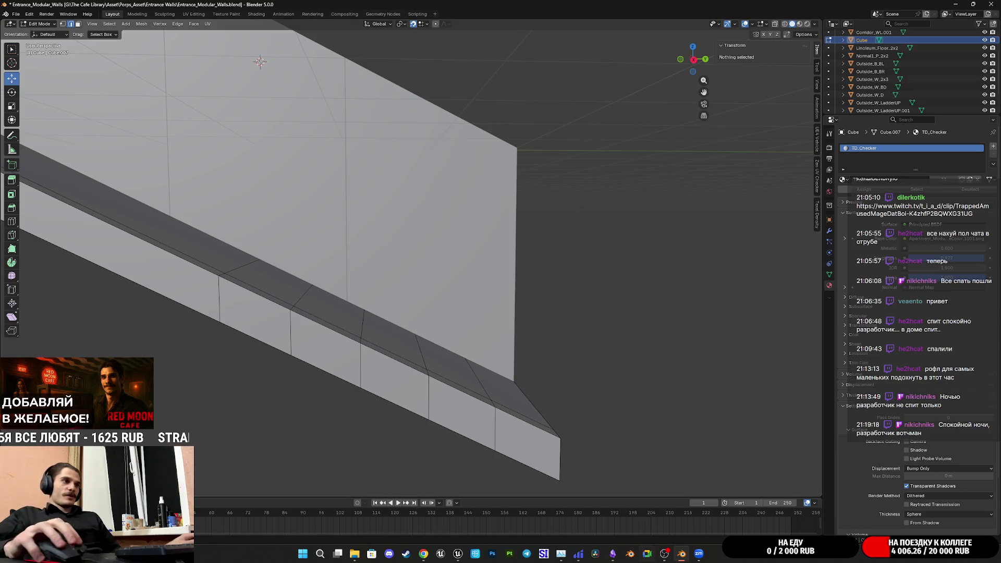
- Bring the open File Explorer window to the front from the taskbar
{"action": "mouse_move", "coordinate": [459, 556]}
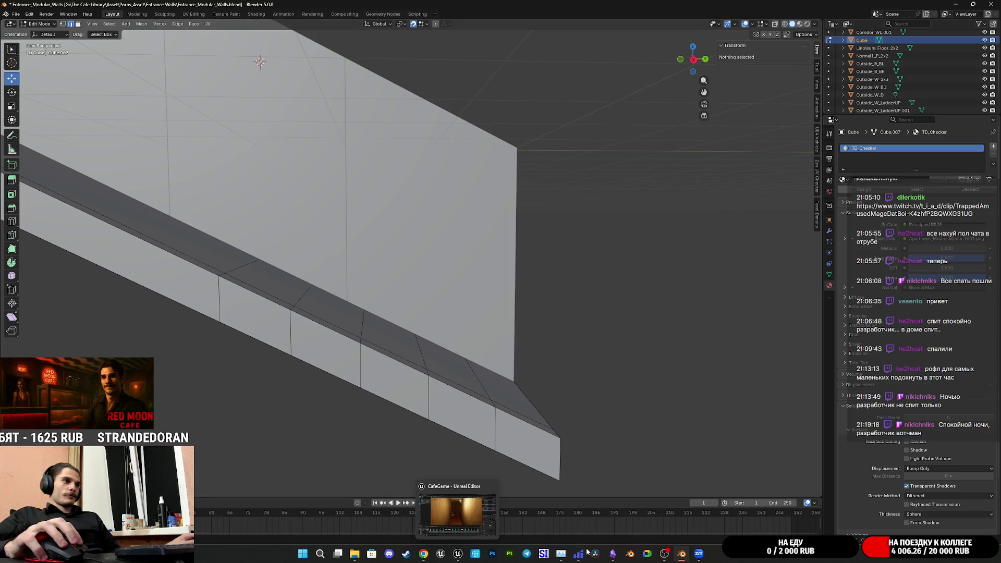
{"action": "mouse_move", "coordinate": [699, 557]}
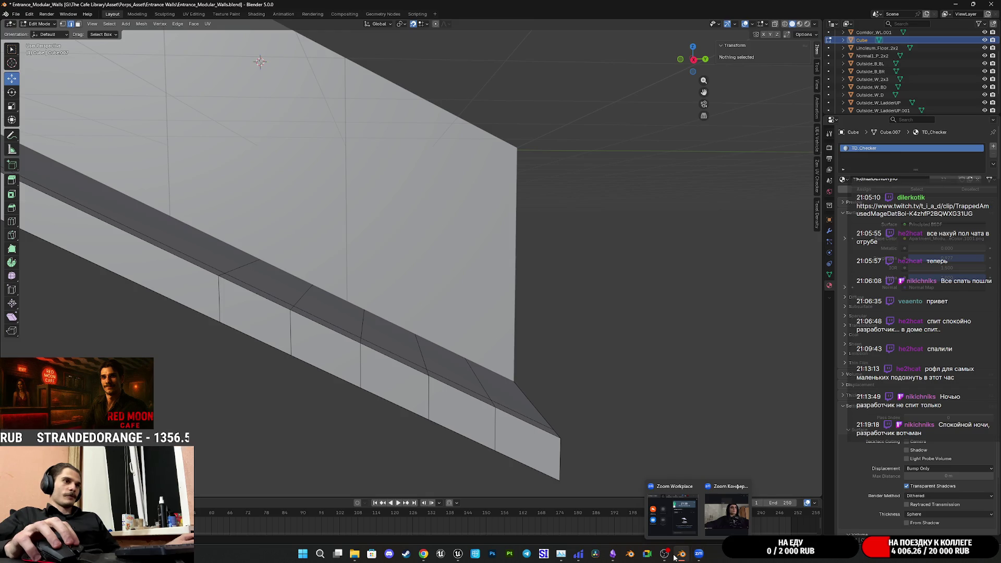
{"action": "mouse_move", "coordinate": [354, 554]}
{"action": "left_click", "coordinate": [349, 524]}
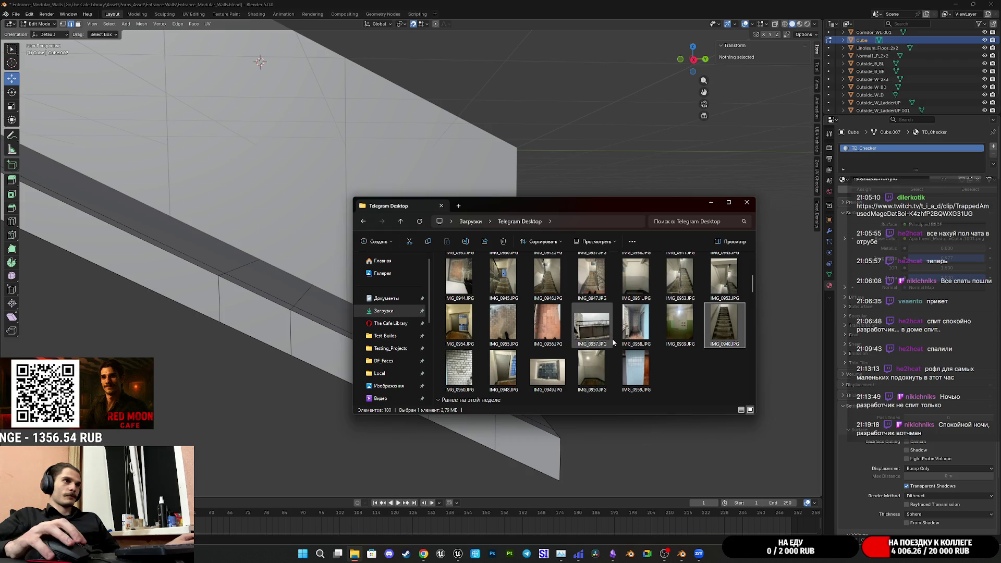
- Open IMG_0947.JPG from the Telegram Desktop photo folder
{"action": "scroll", "coordinate": [594, 346], "scroll_direction": "up", "scroll_amount": 3}
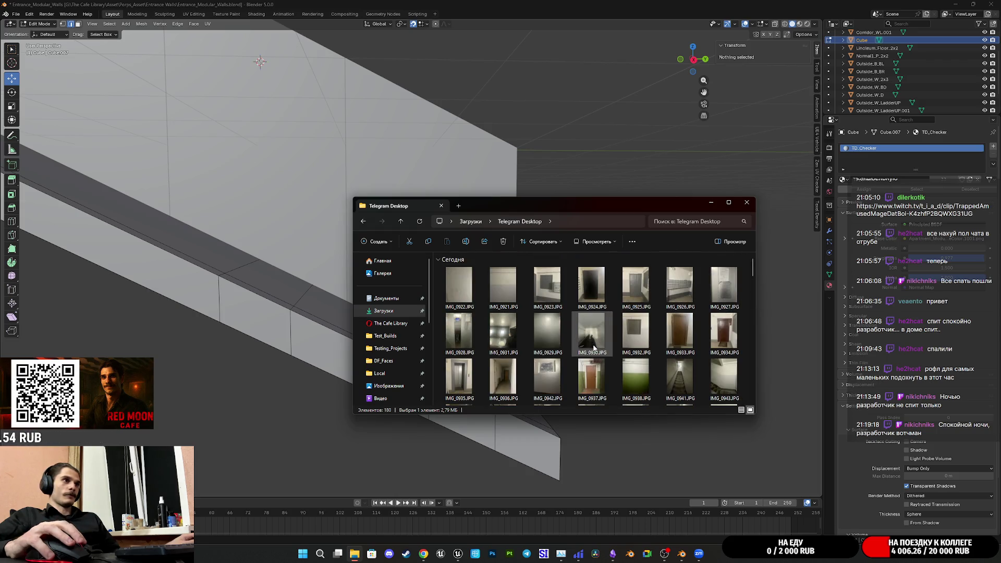
{"action": "scroll", "coordinate": [646, 353], "scroll_direction": "down", "scroll_amount": 5}
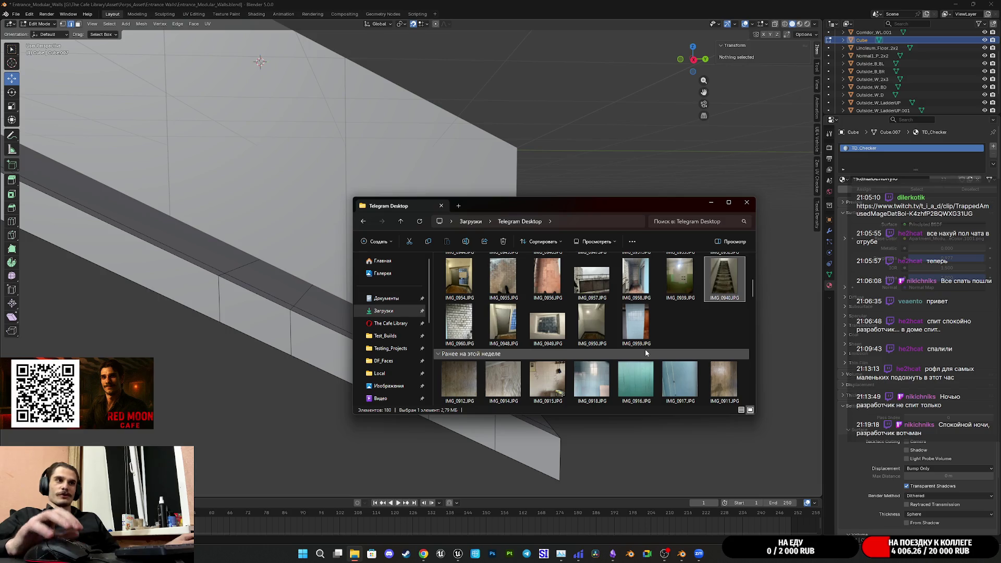
{"action": "scroll", "coordinate": [626, 336], "scroll_direction": "up", "scroll_amount": 2}
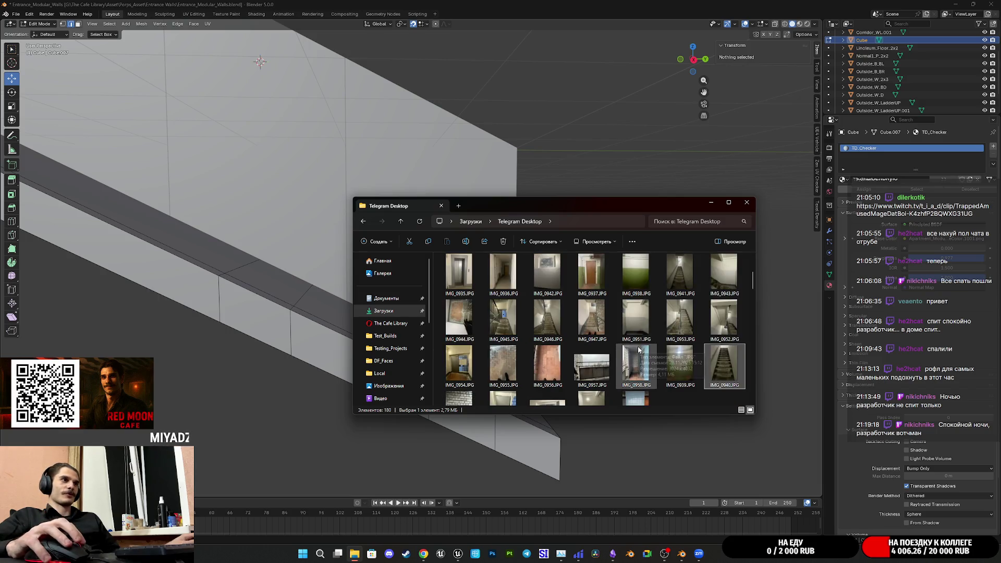
{"action": "double_click", "coordinate": [594, 318]}
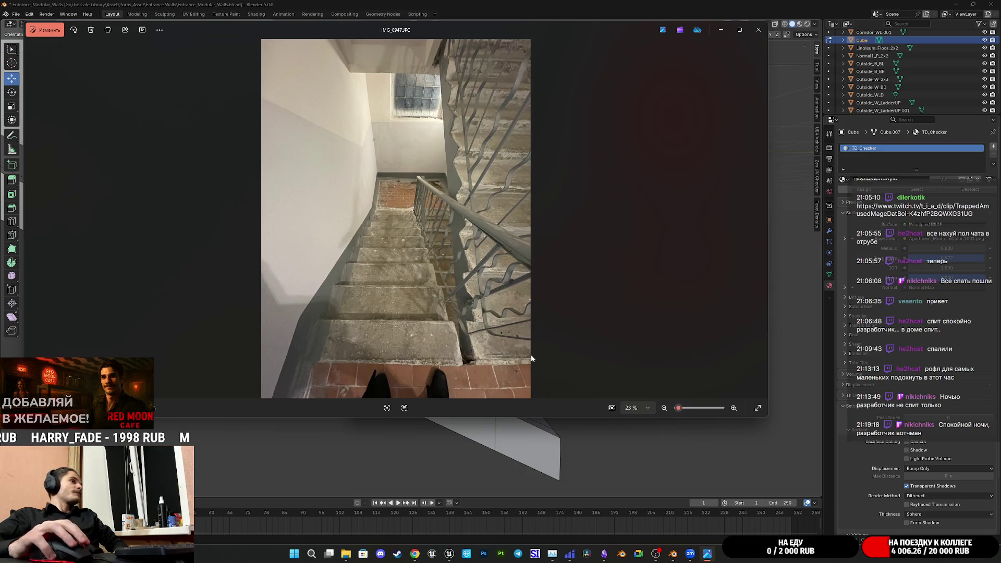
- Leave the stairwell photo and return to the Blender wall scene via the taskbar
{"action": "mouse_move", "coordinate": [690, 557]}
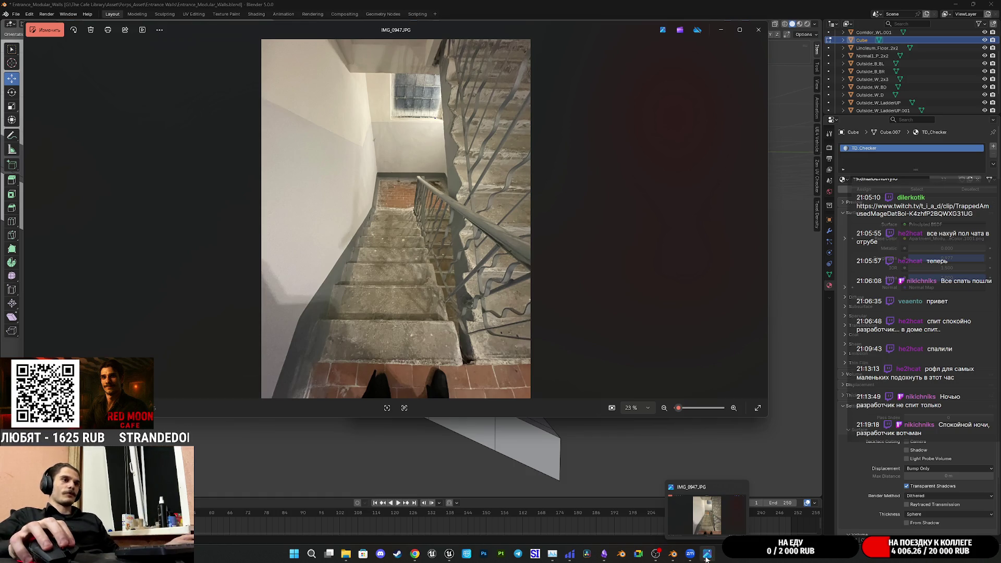
{"action": "left_click", "coordinate": [673, 554]}
{"action": "mouse_move", "coordinate": [504, 387]}
{"action": "middle_mouse_down"}
{"action": "mouse_move", "coordinate": [424, 291]}
{"action": "mouse_move", "coordinate": [489, 318]}
{"action": "mouse_move", "coordinate": [481, 284]}
{"action": "mouse_move", "coordinate": [476, 326]}
{"action": "mouse_move", "coordinate": [514, 290]}
{"action": "mouse_move", "coordinate": [472, 284]}
{"action": "mouse_move", "coordinate": [503, 295]}
{"action": "mouse_move", "coordinate": [501, 313]}
{"action": "mouse_move", "coordinate": [481, 319]}
{"action": "mouse_move", "coordinate": [526, 317]}
{"action": "mouse_move", "coordinate": [516, 320]}
{"action": "middle_mouse_up"}
- Select the ledge's end-corner edge and start a loop cut across the ledge
{"action": "left_click", "coordinate": [531, 338]}
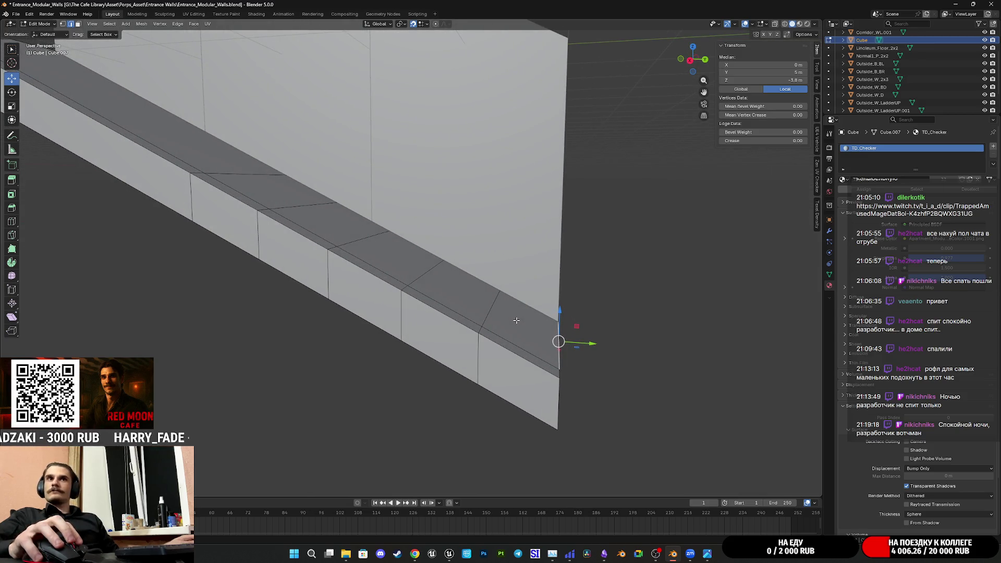
{"action": "middle_click_drag", "start_coordinate": [440, 302], "coordinate": [401, 333]}
{"action": "scroll", "coordinate": [267, 262], "scroll_direction": "up", "scroll_amount": 5}
{"action": "scroll", "coordinate": [266, 262], "scroll_direction": "down", "scroll_amount": 4}
{"action": "mouse_move", "coordinate": [271, 266]}
{"action": "middle_mouse_down"}
{"action": "mouse_move", "coordinate": [459, 324]}
{"action": "mouse_move", "coordinate": [393, 309]}
{"action": "middle_mouse_up"}
{"action": "scroll", "coordinate": [469, 330], "scroll_direction": "up", "scroll_amount": 3}
{"action": "key", "text": "ctrl+r"}
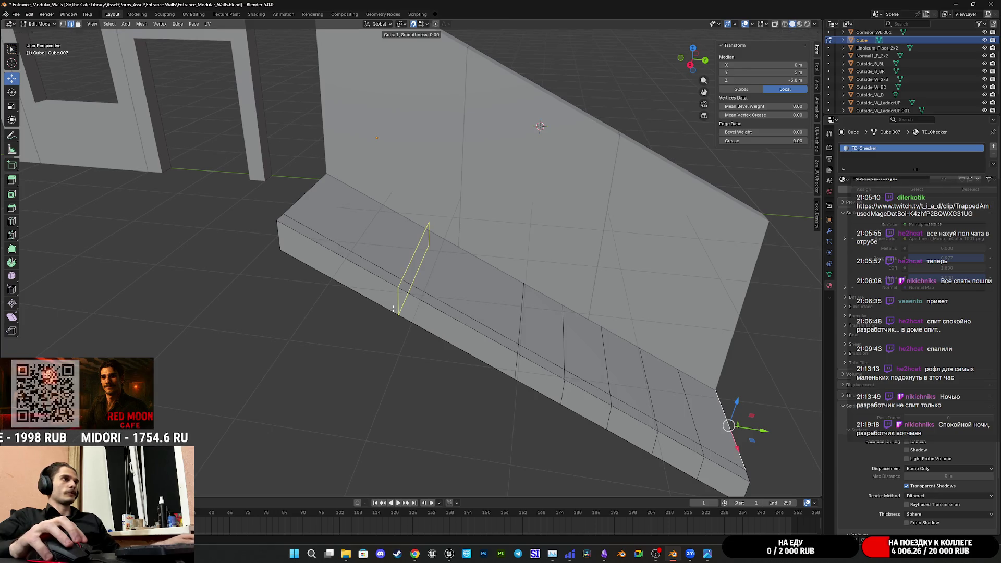
- Set the loop cut to 4 cuts and keep them evenly spaced across the ledge's upper end
{"action": "scroll", "coordinate": [393, 309], "scroll_direction": "up", "scroll_amount": 6}
{"action": "scroll", "coordinate": [393, 309], "scroll_direction": "down", "scroll_amount": 3}
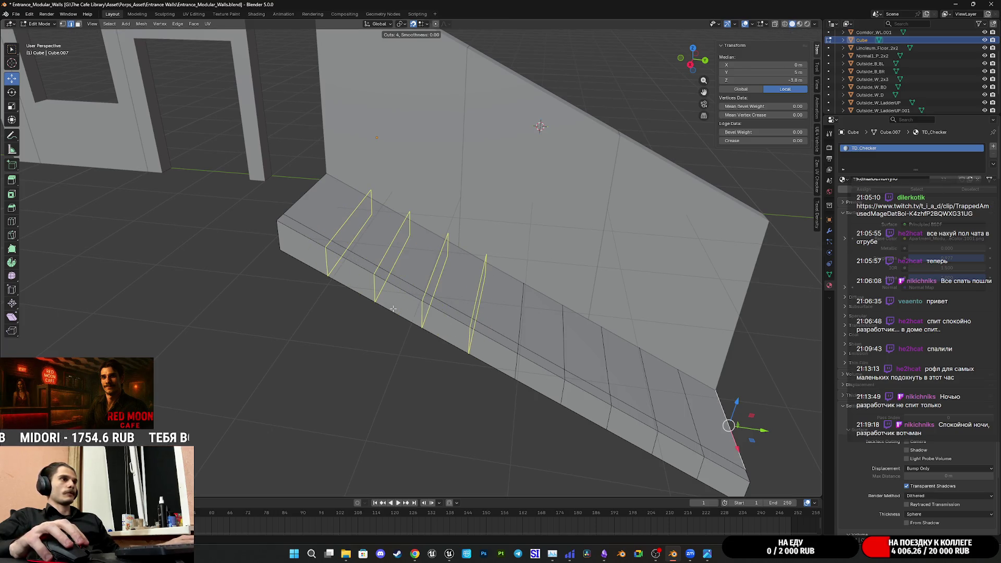
{"action": "scroll", "coordinate": [392, 309], "scroll_direction": "up", "scroll_amount": 1}
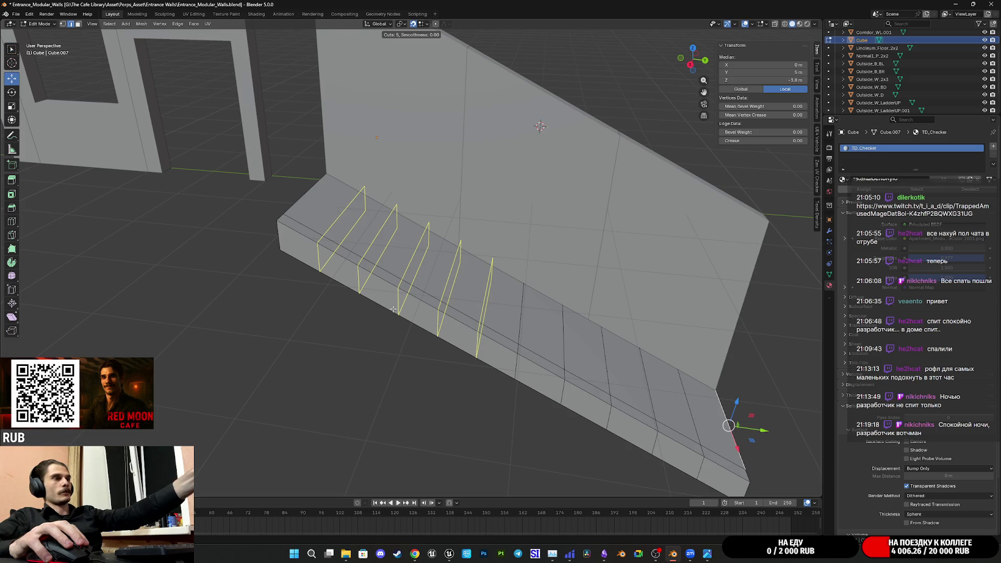
{"action": "scroll", "coordinate": [393, 310], "scroll_direction": "down", "scroll_amount": 1}
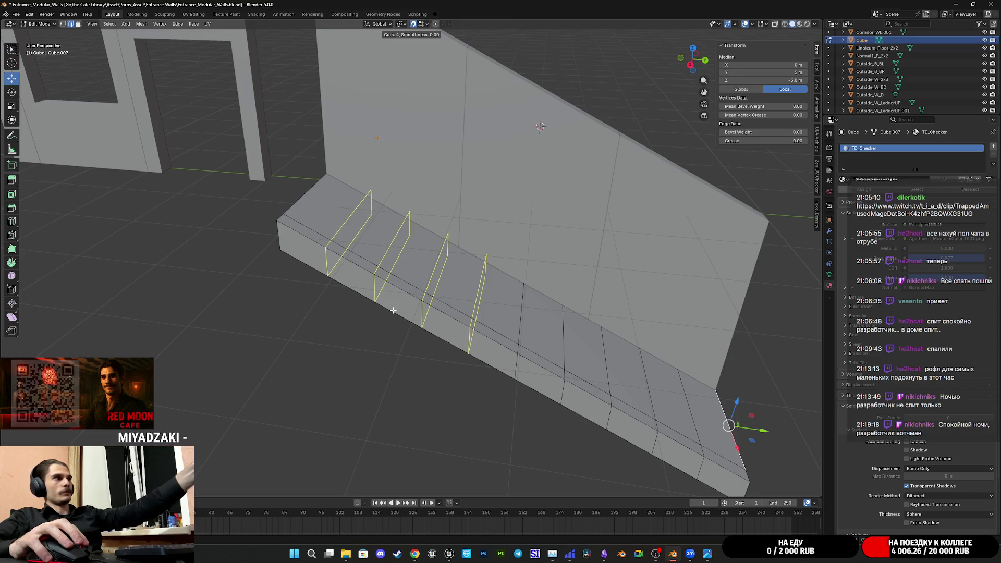
{"action": "left_click", "coordinate": [393, 310]}
{"action": "right_click", "coordinate": [393, 312]}
{"action": "mouse_move", "coordinate": [621, 373]}
{"action": "middle_mouse_down"}
{"action": "mouse_move", "coordinate": [608, 409]}
{"action": "mouse_move", "coordinate": [609, 333]}
{"action": "mouse_move", "coordinate": [664, 391]}
{"action": "mouse_move", "coordinate": [649, 398]}
{"action": "mouse_move", "coordinate": [587, 368]}
{"action": "mouse_move", "coordinate": [414, 342]}
{"action": "middle_mouse_up"}
{"action": "scroll", "coordinate": [620, 339], "scroll_direction": "up", "scroll_amount": 4}
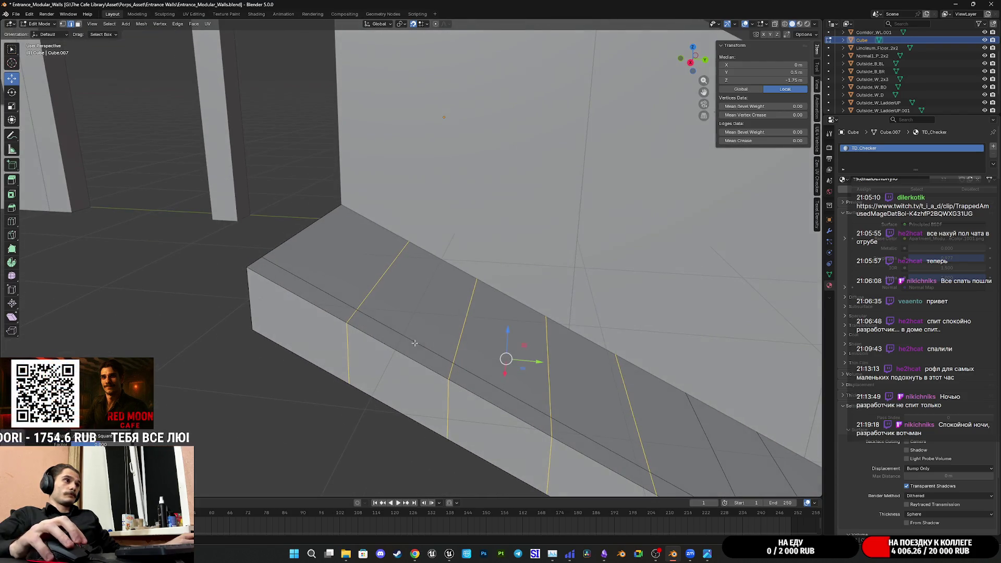
{"action": "left_click", "coordinate": [354, 316]}
- Select an edge on the ledge and frame the view on it
{"action": "left_click", "coordinate": [380, 285], "text": "shift"}
{"action": "key", "text": "KP_Decimal"}
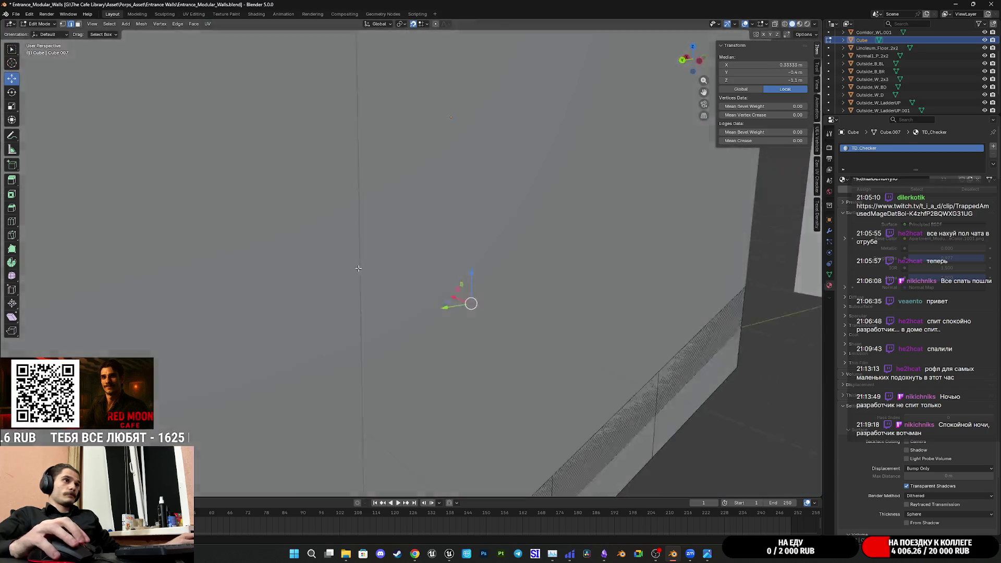
{"action": "mouse_move", "coordinate": [559, 325]}
{"action": "middle_mouse_down"}
{"action": "mouse_move", "coordinate": [592, 384]}
{"action": "mouse_move", "coordinate": [596, 349]}
{"action": "middle_mouse_up"}
{"action": "left_click", "coordinate": [416, 265]}
{"action": "middle_click_drag", "start_coordinate": [415, 265], "coordinate": [423, 317]}
{"action": "mouse_move", "coordinate": [381, 351]}
{"action": "middle_mouse_down"}
{"action": "mouse_move", "coordinate": [494, 300]}
{"action": "mouse_move", "coordinate": [601, 317]}
{"action": "mouse_move", "coordinate": [472, 246]}
{"action": "middle_mouse_up"}
- Move the Cube object along X in object mode, then return to edit mode
{"action": "key", "text": "Tab"}
{"action": "key", "text": "g"}
{"action": "key", "text": "x"}
{"action": "left_click", "coordinate": [412, 215]}
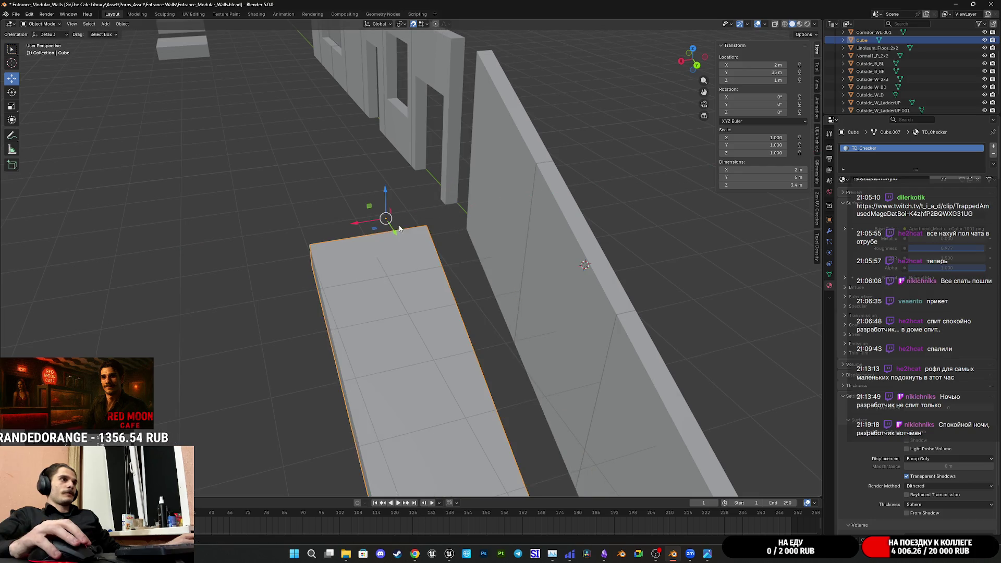
{"action": "key", "text": "Tab"}
{"action": "mouse_move", "coordinate": [375, 287]}
{"action": "middle_mouse_down"}
{"action": "mouse_move", "coordinate": [394, 293]}
{"action": "mouse_move", "coordinate": [398, 345]}
{"action": "mouse_move", "coordinate": [455, 357]}
{"action": "middle_mouse_up"}
{"action": "middle_click_drag", "start_coordinate": [461, 316], "coordinate": [448, 324]}
- In the right-side view, raise the ledge's diagonal top edge along Z
{"action": "left_click", "coordinate": [329, 391]}
{"action": "left_click", "coordinate": [362, 345]}
{"action": "left_click", "coordinate": [416, 279], "text": "shift"}
{"action": "left_click", "coordinate": [417, 279], "text": "shift"}
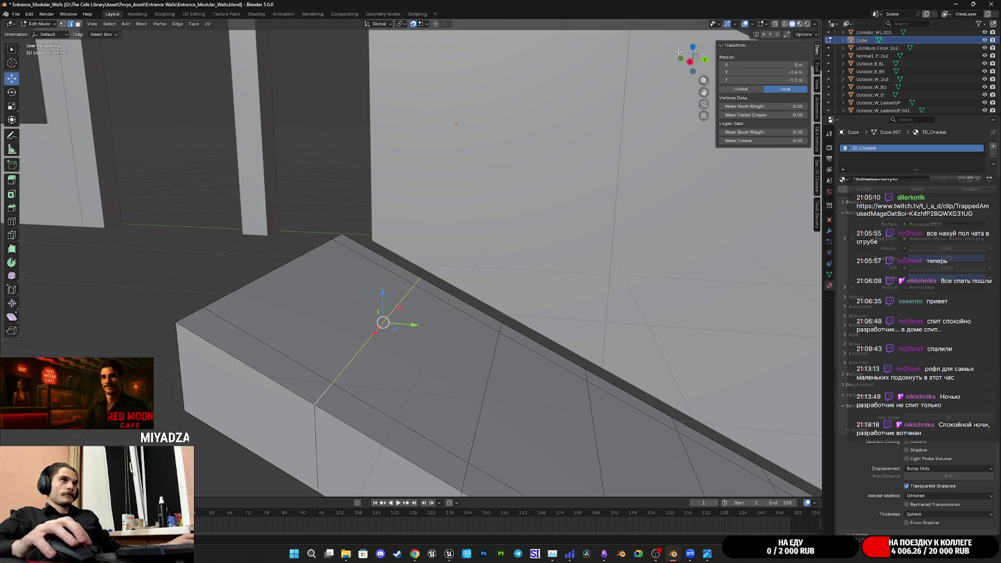
{"action": "left_click", "coordinate": [690, 62]}
{"action": "scroll", "coordinate": [377, 315], "scroll_direction": "down", "scroll_amount": 2}
{"action": "left_click_drag", "start_coordinate": [377, 316], "coordinate": [377, 268]}
{"action": "mouse_move", "coordinate": [563, 321]}
{"action": "middle_mouse_down"}
{"action": "mouse_move", "coordinate": [463, 306]}
{"action": "mouse_move", "coordinate": [480, 298]}
{"action": "mouse_move", "coordinate": [437, 315]}
{"action": "mouse_move", "coordinate": [449, 312]}
{"action": "middle_mouse_up"}
- Undo the raise to keep the ledge flat and return to object mode
{"action": "key", "text": "ctrl+z"}
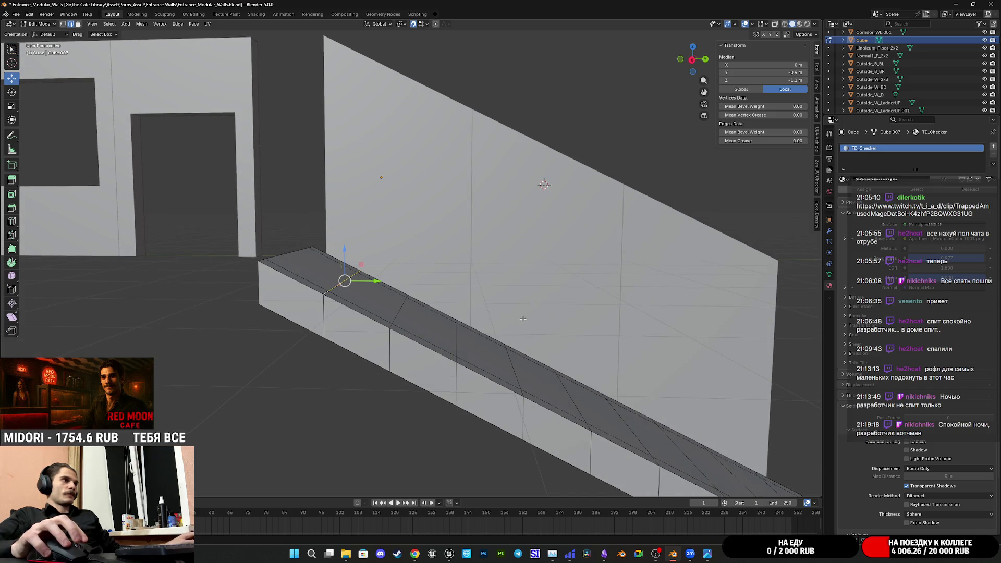
{"action": "key", "text": "Tab"}
{"action": "scroll", "coordinate": [522, 318], "scroll_direction": "down", "scroll_amount": 3}
{"action": "mouse_move", "coordinate": [527, 327]}
{"action": "middle_mouse_down"}
{"action": "mouse_move", "coordinate": [581, 322]}
{"action": "mouse_move", "coordinate": [500, 252]}
{"action": "mouse_move", "coordinate": [474, 298]}
{"action": "mouse_move", "coordinate": [461, 280]}
{"action": "middle_mouse_up"}
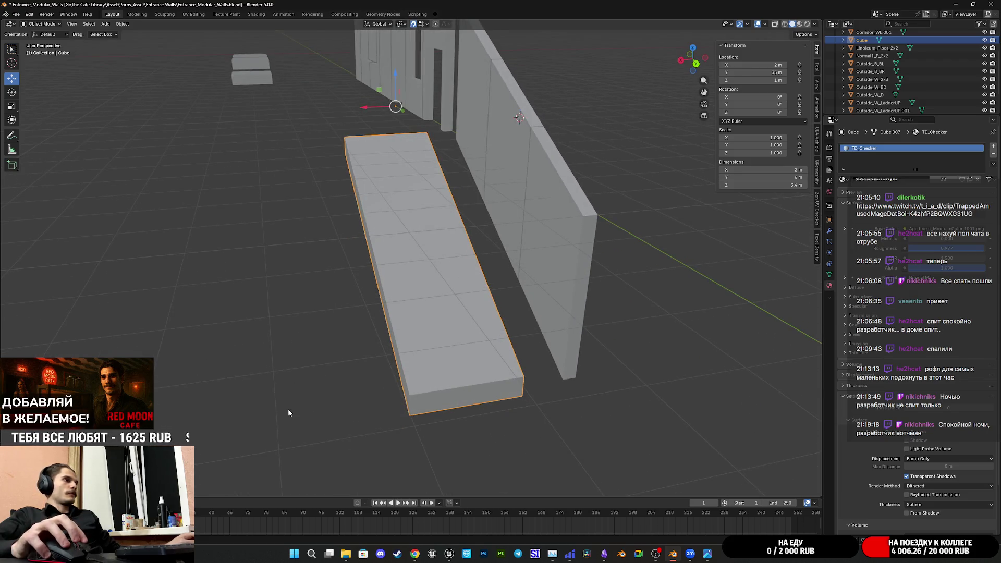
{"action": "key", "text": "shift+a"}
- Add a new cube and move it 5 m along X, then down and along Y to the ledge end
{"action": "mouse_move", "coordinate": [272, 382]}
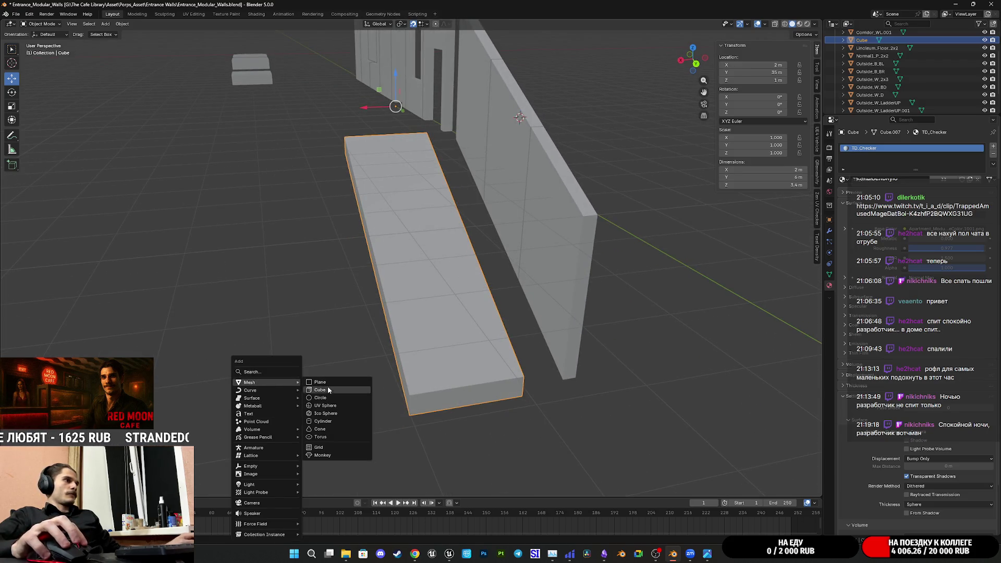
{"action": "left_click", "coordinate": [328, 390]}
{"action": "mouse_move", "coordinate": [339, 388]}
{"action": "middle_mouse_down"}
{"action": "mouse_move", "coordinate": [563, 331]}
{"action": "mouse_move", "coordinate": [523, 354]}
{"action": "middle_mouse_up"}
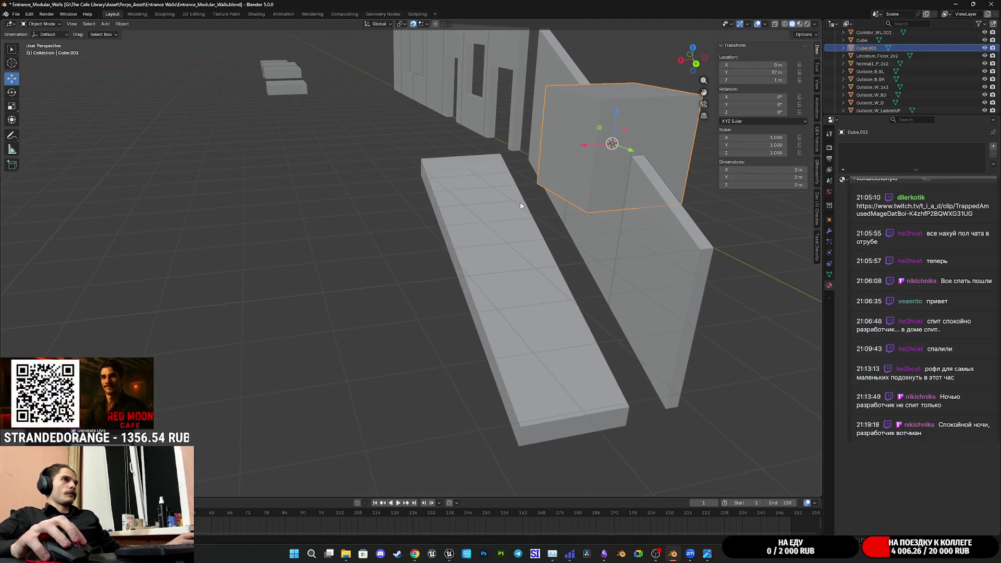
{"action": "mouse_move", "coordinate": [583, 148]}
{"action": "left_mouse_down"}
{"action": "mouse_move", "coordinate": [474, 152]}
{"action": "mouse_move", "coordinate": [352, 206]}
{"action": "left_mouse_up"}
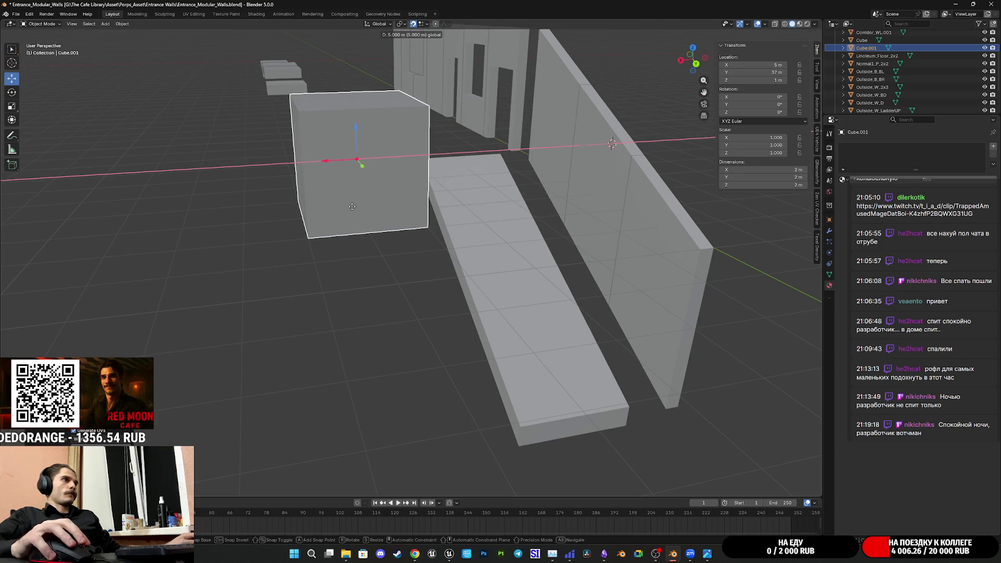
{"action": "left_click", "coordinate": [386, 201]}
{"action": "mouse_move", "coordinate": [386, 201]}
{"action": "middle_mouse_down"}
{"action": "mouse_move", "coordinate": [437, 246]}
{"action": "mouse_move", "coordinate": [551, 251]}
{"action": "mouse_move", "coordinate": [541, 142]}
{"action": "middle_mouse_up"}
{"action": "mouse_move", "coordinate": [536, 133]}
{"action": "left_mouse_down"}
{"action": "mouse_move", "coordinate": [662, 271]}
{"action": "mouse_move", "coordinate": [591, 330]}
{"action": "left_mouse_up"}
{"action": "key", "text": "KP_Decimal"}
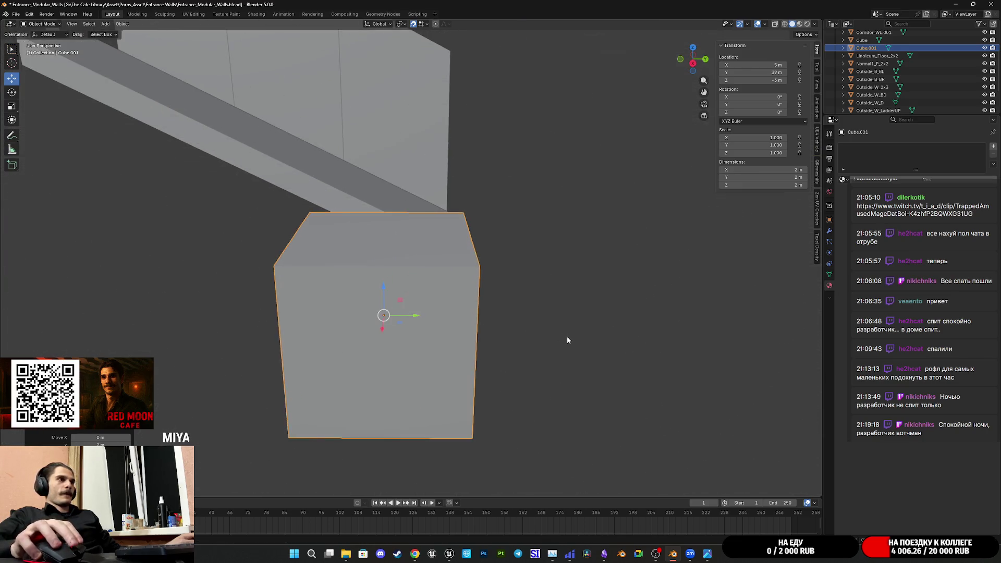
{"action": "scroll", "coordinate": [569, 339], "scroll_direction": "down", "scroll_amount": 3}
{"action": "mouse_move", "coordinate": [518, 313]}
{"action": "middle_mouse_down"}
{"action": "mouse_move", "coordinate": [537, 329]}
{"action": "mouse_move", "coordinate": [439, 311]}
{"action": "mouse_move", "coordinate": [136, 75]}
{"action": "middle_mouse_up"}
{"action": "scroll", "coordinate": [537, 329], "scroll_direction": "up", "scroll_amount": 3}
- Slim the cube by moving its left face 1 m along Y in edit mode
{"action": "key", "text": "Tab"}
{"action": "left_click", "coordinate": [137, 74]}
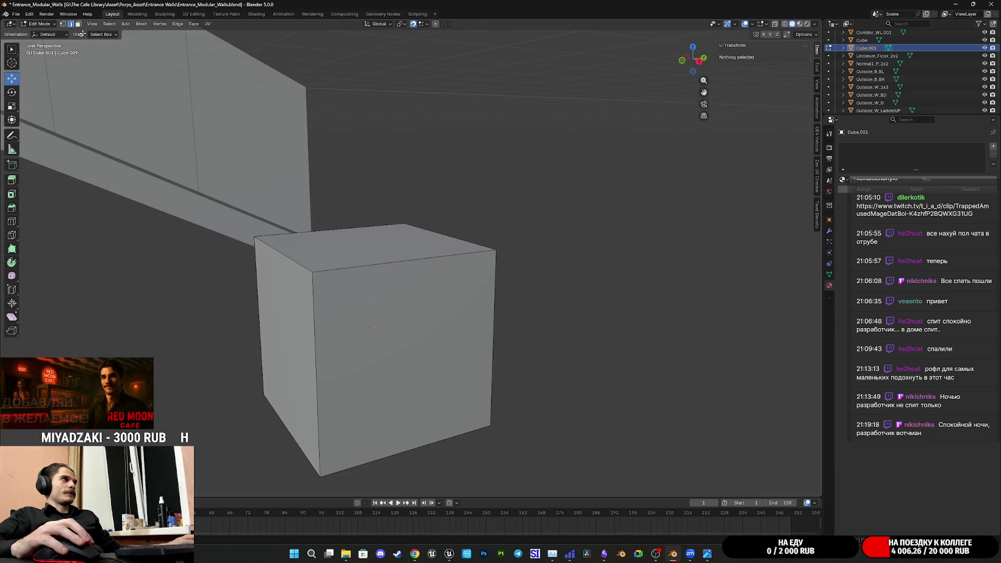
{"action": "mouse_move", "coordinate": [156, 172]}
{"action": "middle_mouse_down"}
{"action": "mouse_move", "coordinate": [275, 340]}
{"action": "mouse_move", "coordinate": [335, 318]}
{"action": "middle_mouse_up"}
{"action": "left_click", "coordinate": [275, 339]}
{"action": "left_click_drag", "start_coordinate": [335, 318], "coordinate": [392, 322]}
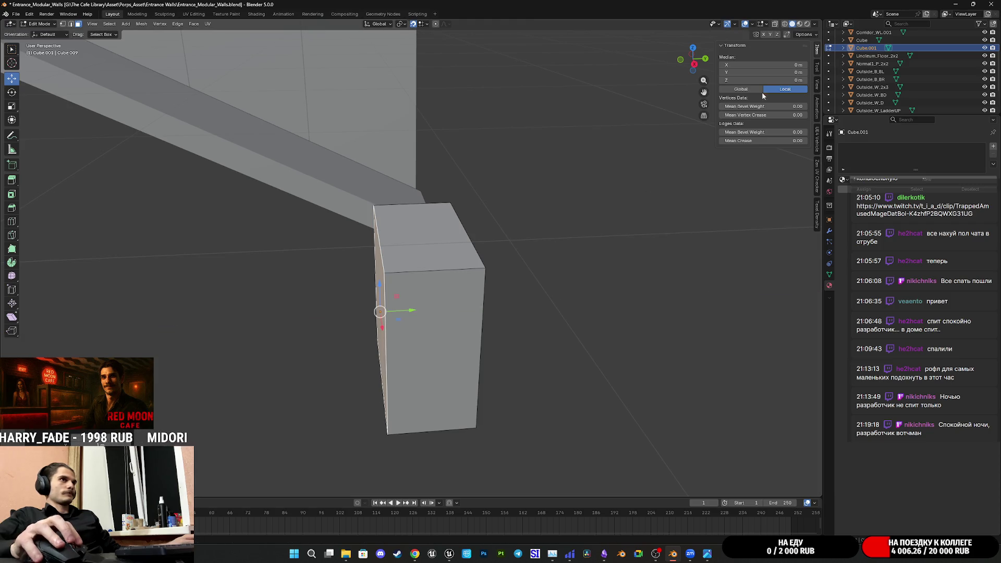
{"action": "mouse_move", "coordinate": [392, 322]}
{"action": "middle_mouse_down"}
{"action": "mouse_move", "coordinate": [475, 205]}
{"action": "mouse_move", "coordinate": [439, 159]}
{"action": "mouse_move", "coordinate": [453, 192]}
{"action": "middle_mouse_up"}
{"action": "key", "text": "Tab"}
- Edit the block and wall meshes together, viewed from the top
{"action": "left_click", "coordinate": [439, 159], "text": "shift"}
{"action": "key", "text": "Tab"}
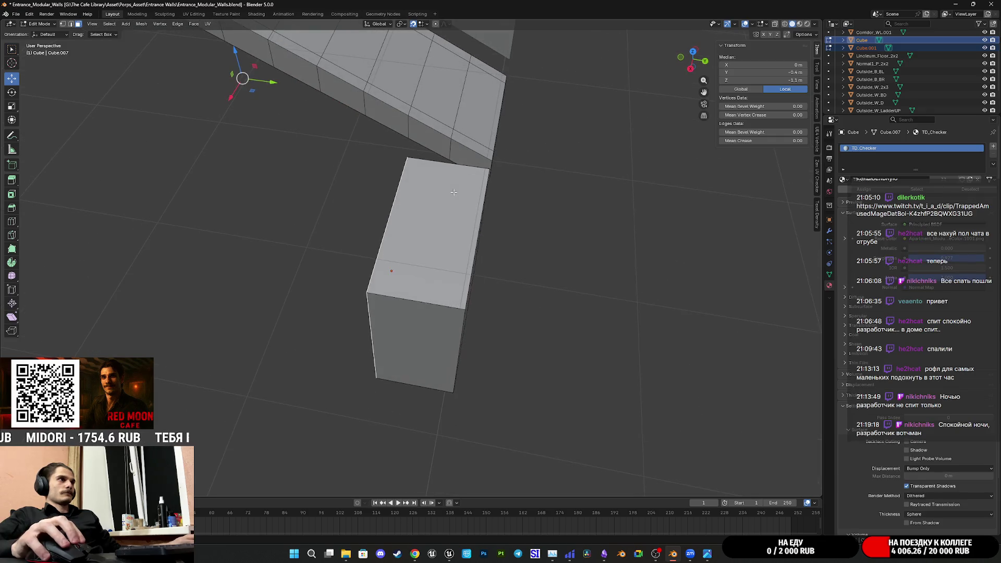
{"action": "middle_click_drag", "start_coordinate": [406, 215], "coordinate": [382, 272]}
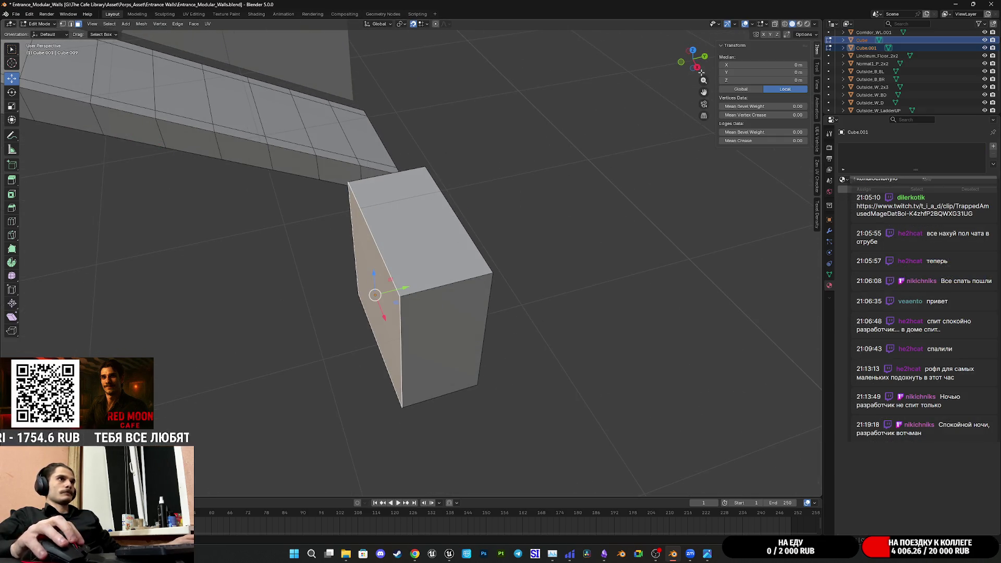
{"action": "left_click", "coordinate": [693, 51]}
- Move the block's selected edge 0.4 m along Y to narrow it
{"action": "mouse_move", "coordinate": [359, 247]}
{"action": "middle_mouse_down", "text": "shift"}
{"action": "mouse_move", "coordinate": [525, 306]}
{"action": "mouse_move", "coordinate": [539, 298]}
{"action": "middle_mouse_up", "text": "shift"}
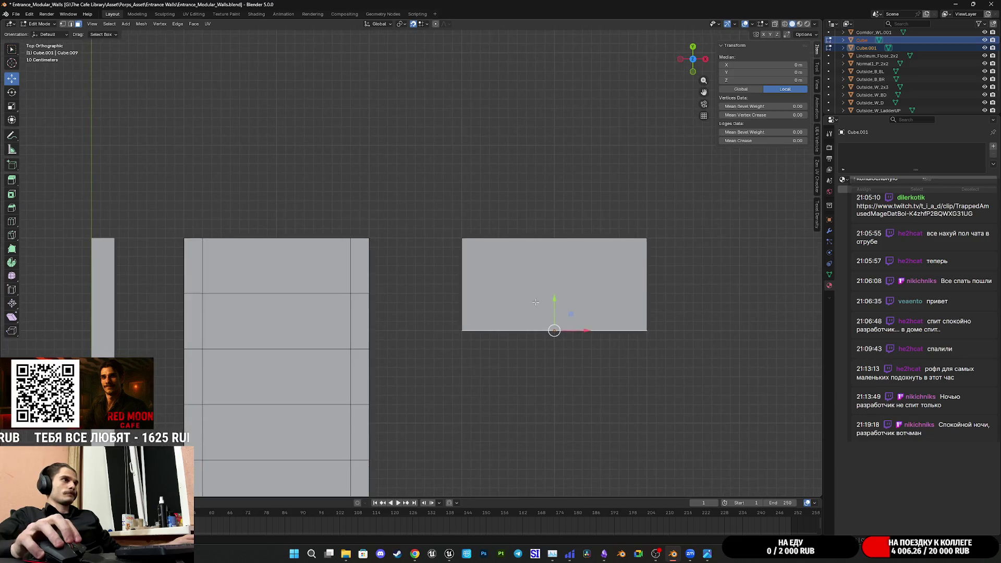
{"action": "scroll", "coordinate": [539, 298], "scroll_direction": "up", "scroll_amount": 2}
{"action": "left_click_drag", "start_coordinate": [617, 331], "coordinate": [617, 306]}
{"action": "mouse_move", "coordinate": [616, 306]}
{"action": "middle_mouse_down"}
{"action": "mouse_move", "coordinate": [659, 347]}
{"action": "mouse_move", "coordinate": [539, 290]}
{"action": "mouse_move", "coordinate": [553, 292]}
{"action": "mouse_move", "coordinate": [532, 306]}
{"action": "mouse_move", "coordinate": [511, 275]}
{"action": "mouse_move", "coordinate": [378, 186]}
{"action": "middle_mouse_up"}
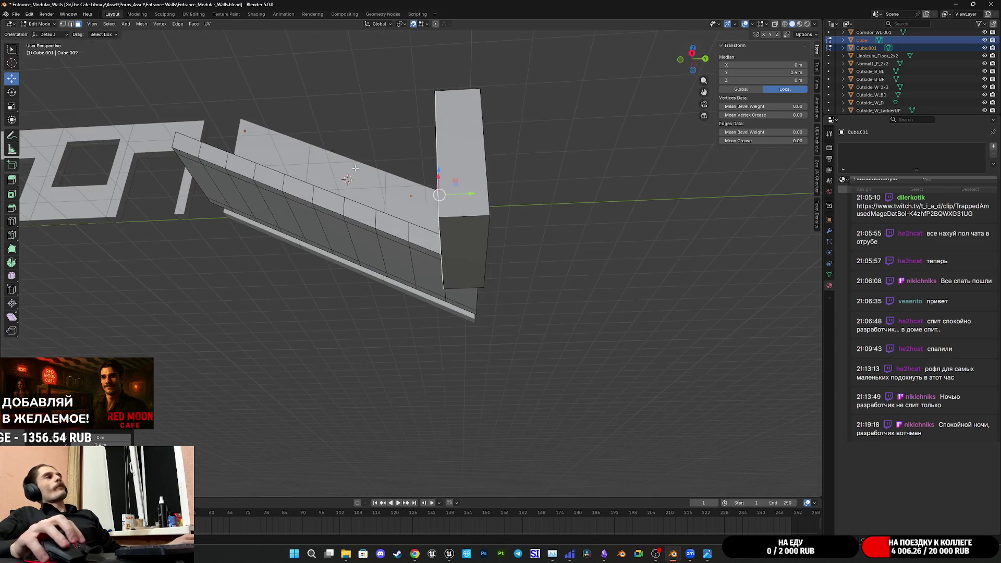
- Lower the block's top face along Z from the side view to make a 0.4 m-high slab
{"action": "left_click", "coordinate": [449, 235]}
{"action": "middle_click_drag", "start_coordinate": [449, 235], "coordinate": [688, 72]}
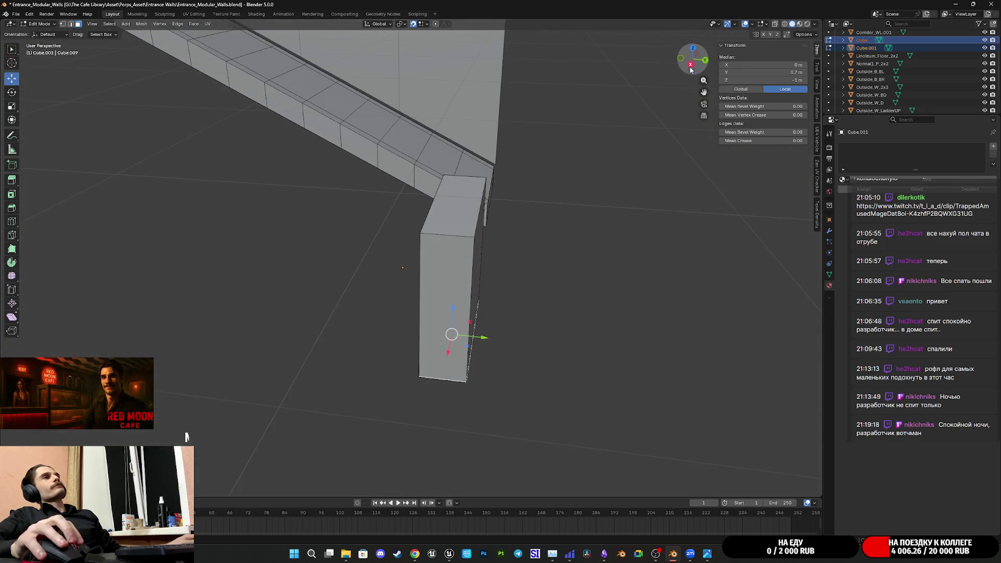
{"action": "left_click", "coordinate": [691, 66]}
{"action": "scroll", "coordinate": [454, 245], "scroll_direction": "up", "scroll_amount": 1}
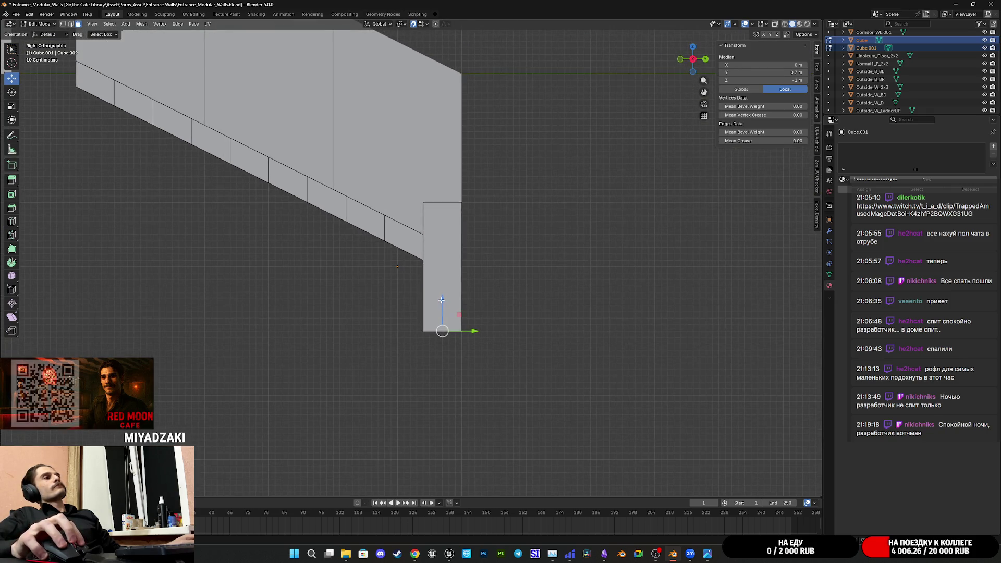
{"action": "key", "text": "g"}
{"action": "key", "text": "z"}
{"action": "left_click", "coordinate": [454, 278]}
{"action": "mouse_move", "coordinate": [454, 279]}
{"action": "middle_mouse_down"}
{"action": "mouse_move", "coordinate": [462, 255]}
{"action": "mouse_move", "coordinate": [449, 205]}
{"action": "middle_mouse_up"}
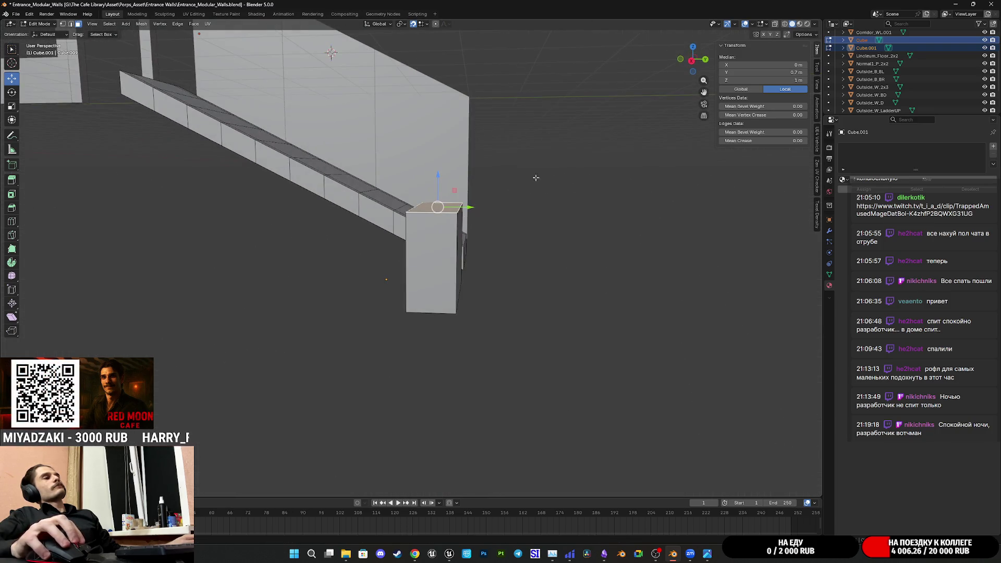
{"action": "left_click", "coordinate": [689, 63]}
{"action": "left_click_drag", "start_coordinate": [445, 177], "coordinate": [442, 209]}
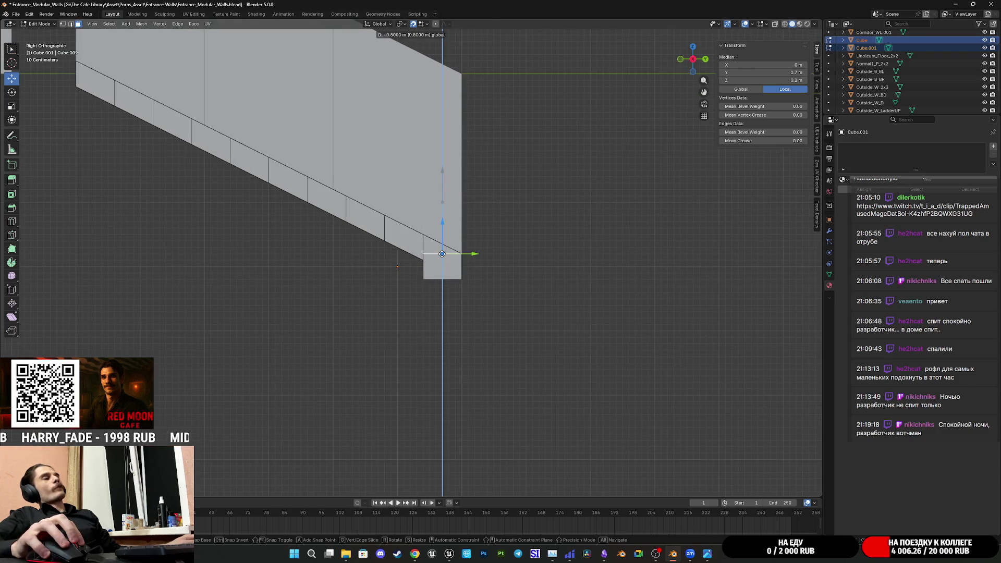
{"action": "left_click_drag", "start_coordinate": [442, 254], "coordinate": [443, 256]}
{"action": "mouse_move", "coordinate": [516, 221]}
{"action": "middle_mouse_down"}
{"action": "mouse_move", "coordinate": [521, 242]}
{"action": "mouse_move", "coordinate": [533, 235]}
{"action": "mouse_move", "coordinate": [524, 245]}
{"action": "mouse_move", "coordinate": [534, 190]}
{"action": "middle_mouse_up"}
{"action": "mouse_move", "coordinate": [457, 229]}
{"action": "middle_mouse_down"}
{"action": "mouse_move", "coordinate": [469, 224]}
{"action": "mouse_move", "coordinate": [458, 272]}
{"action": "mouse_move", "coordinate": [425, 281]}
{"action": "mouse_move", "coordinate": [444, 264]}
{"action": "mouse_move", "coordinate": [491, 259]}
{"action": "mouse_move", "coordinate": [440, 286]}
{"action": "mouse_move", "coordinate": [460, 287]}
{"action": "middle_mouse_up"}
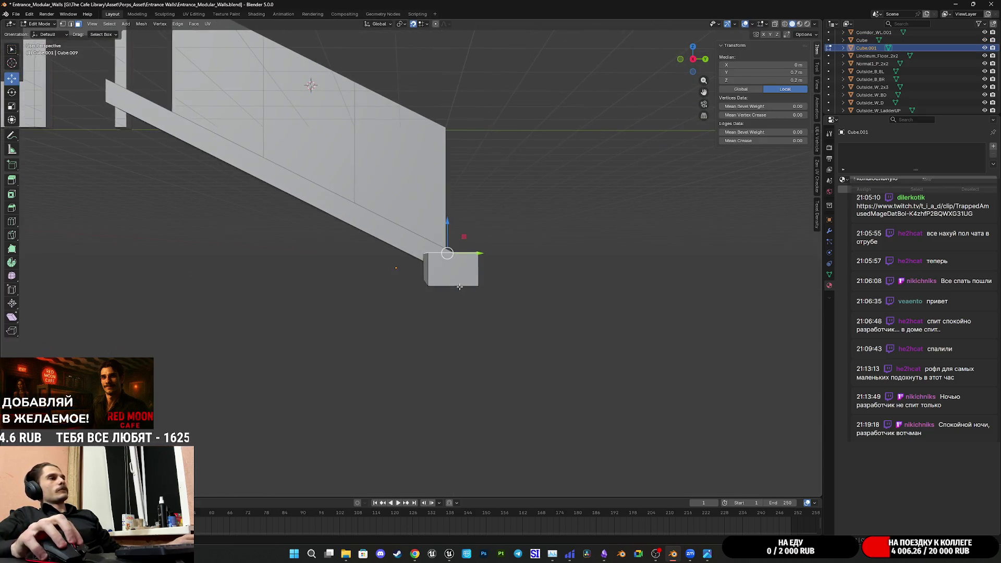
{"action": "middle_click_drag", "start_coordinate": [377, 181], "coordinate": [384, 289]}
- Snap the 3D cursor to a corner vertex and set the slab's origin there
{"action": "left_click", "coordinate": [376, 292]}
{"action": "key", "text": "shift+s"}
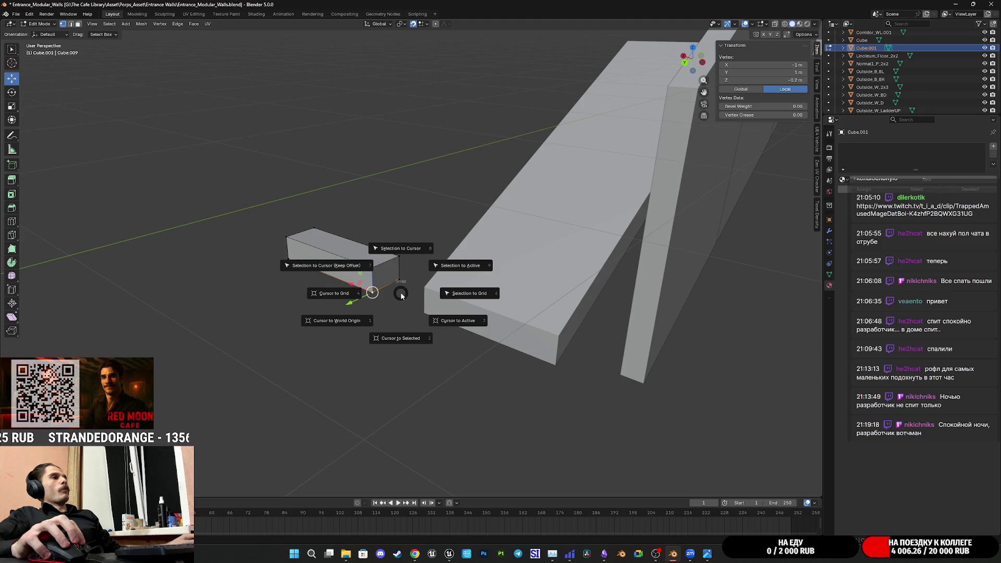
{"action": "left_click", "coordinate": [409, 340]}
{"action": "key", "text": "Tab"}
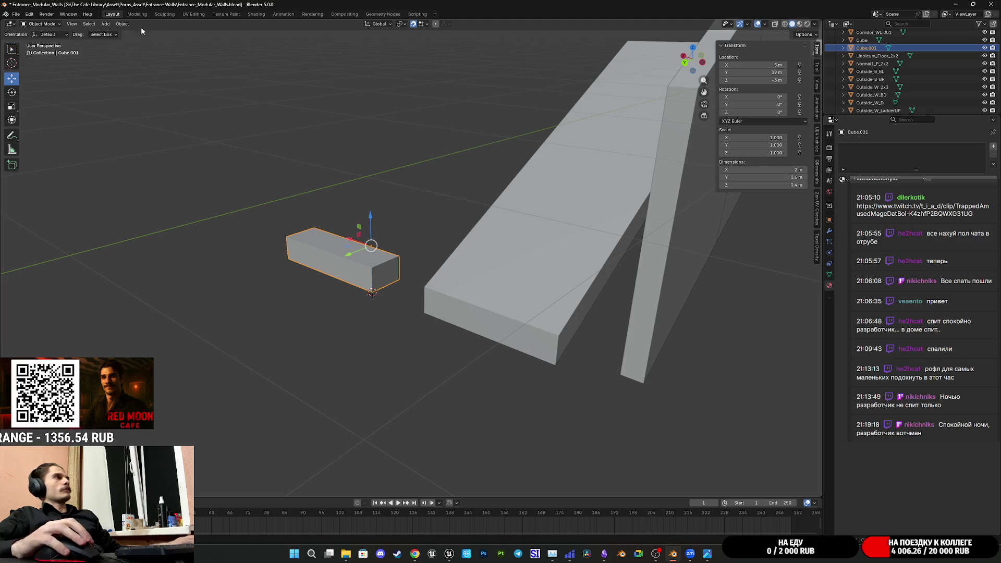
{"action": "left_click", "coordinate": [122, 23]}
{"action": "mouse_move", "coordinate": [154, 41]}
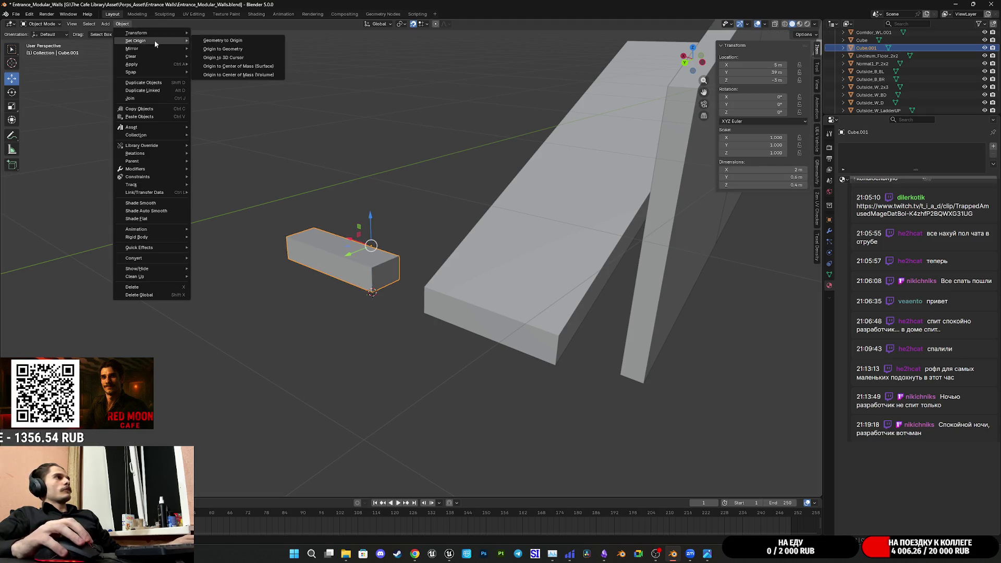
{"action": "left_click", "coordinate": [236, 59]}
{"action": "mouse_move", "coordinate": [277, 104]}
{"action": "middle_mouse_down"}
{"action": "mouse_move", "coordinate": [378, 239]}
{"action": "mouse_move", "coordinate": [426, 248]}
{"action": "middle_mouse_up"}
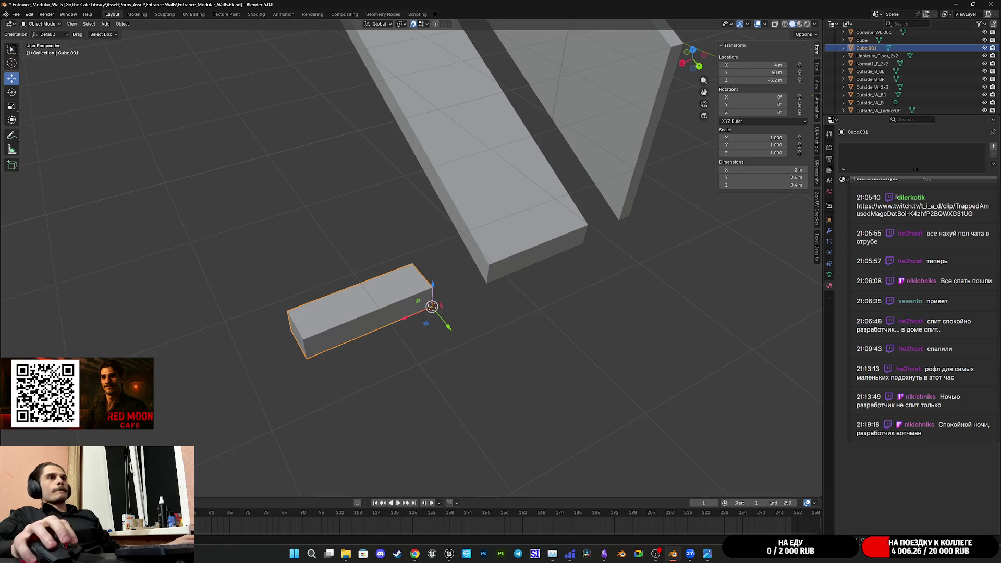
{"action": "left_click", "coordinate": [830, 230]}
- Add an Array modifier to the slab from Generate > Array
{"action": "left_click", "coordinate": [855, 146]}
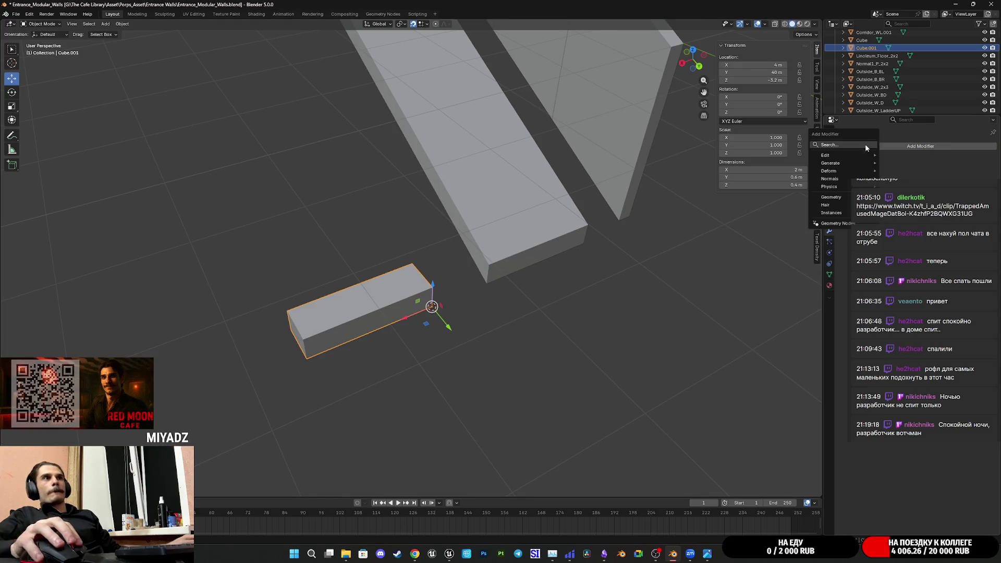
{"action": "mouse_move", "coordinate": [843, 183]}
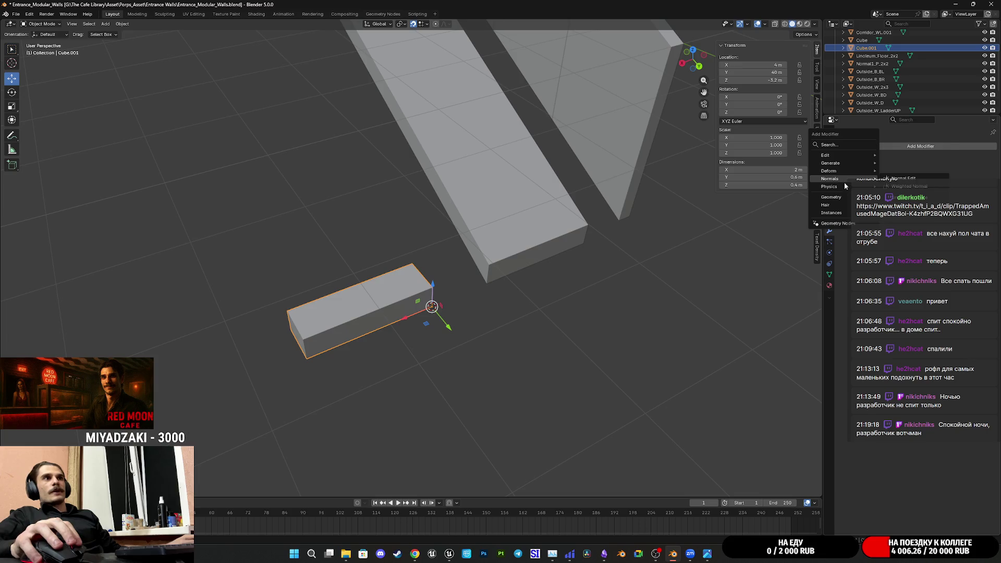
{"action": "mouse_move", "coordinate": [844, 162]}
{"action": "left_click", "coordinate": [897, 163]}
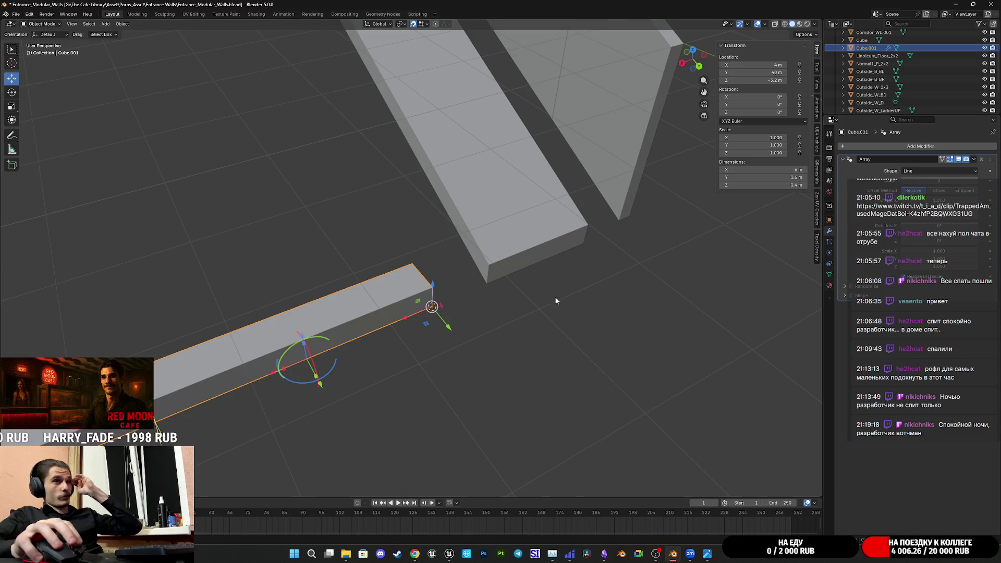
{"action": "mouse_move", "coordinate": [583, 296]}
{"action": "middle_mouse_down", "text": "shift"}
{"action": "mouse_move", "coordinate": [600, 261]}
{"action": "mouse_move", "coordinate": [631, 261]}
{"action": "mouse_move", "coordinate": [669, 300]}
{"action": "middle_mouse_up", "text": "shift"}
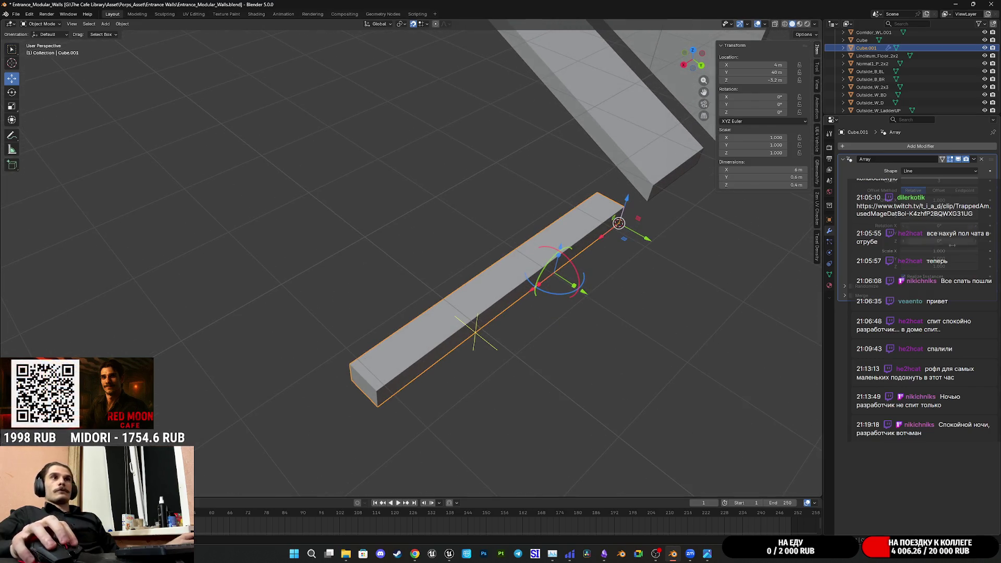
- Adjust the Array's Relative Offset X/Y/Z so the three copies stack into connected steps
{"action": "left_click_drag", "start_coordinate": [939, 199], "coordinate": [972, 200]}
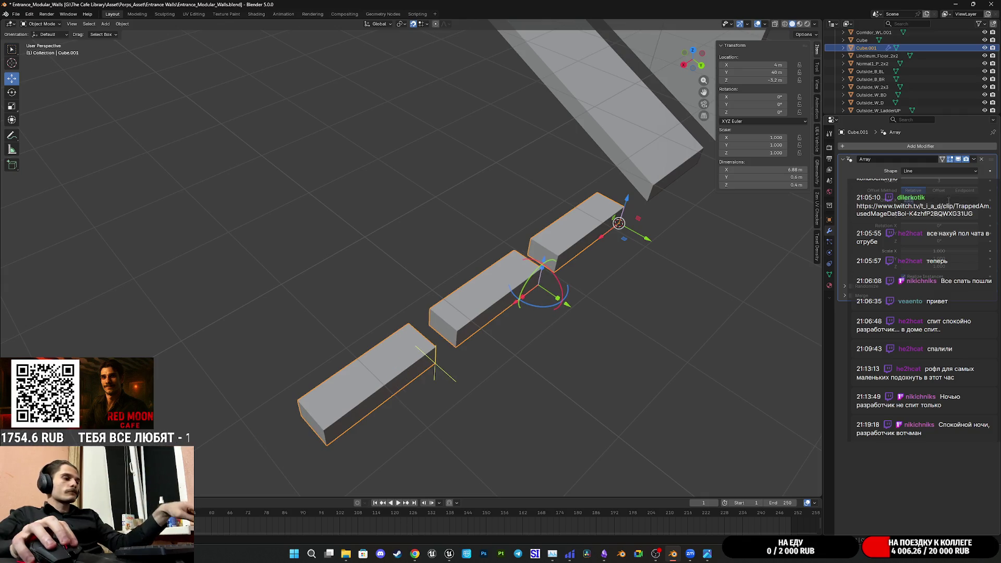
{"action": "key", "text": "ctrl+z"}
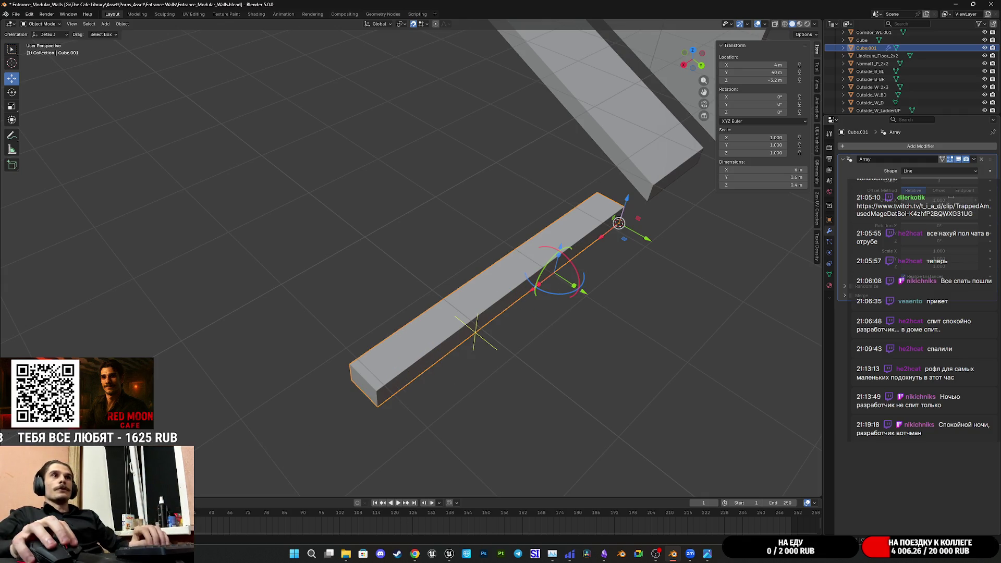
{"action": "left_click_drag", "start_coordinate": [951, 207], "coordinate": [998, 207]}
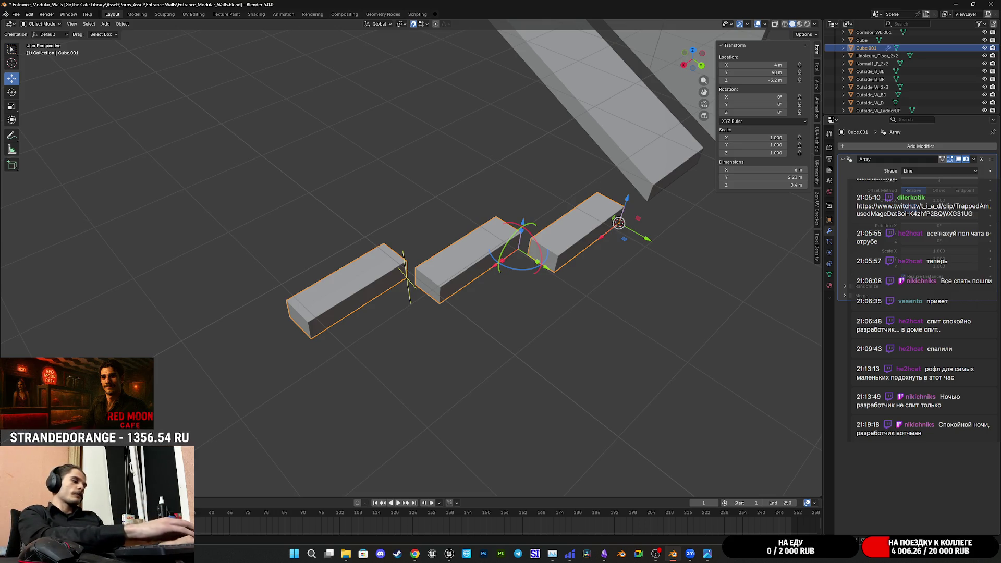
{"action": "left_click_drag", "start_coordinate": [998, 208], "coordinate": [986, 208]}
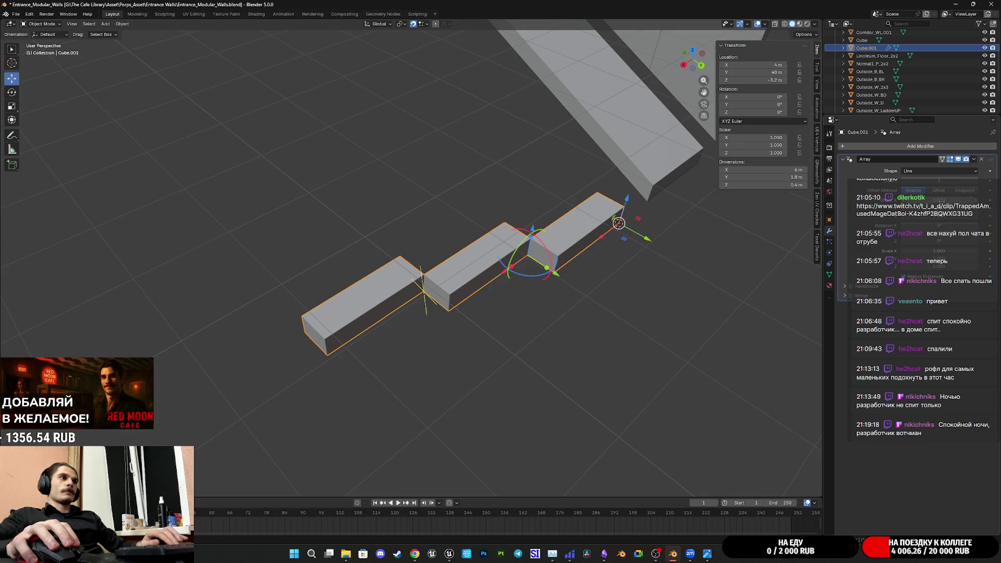
{"action": "mouse_move", "coordinate": [942, 202]}
{"action": "left_mouse_down"}
{"action": "mouse_move", "coordinate": [918, 202]}
{"action": "mouse_move", "coordinate": [942, 202]}
{"action": "mouse_move", "coordinate": [934, 216]}
{"action": "mouse_move", "coordinate": [950, 216]}
{"action": "mouse_move", "coordinate": [935, 216]}
{"action": "left_mouse_up"}
{"action": "mouse_move", "coordinate": [577, 298]}
{"action": "middle_mouse_down"}
{"action": "mouse_move", "coordinate": [621, 261]}
{"action": "mouse_move", "coordinate": [532, 308]}
{"action": "middle_mouse_up"}
- Slightly reduce each step's Z offset and raise the Array count to five
{"action": "scroll", "coordinate": [532, 308], "scroll_direction": "up", "scroll_amount": 4}
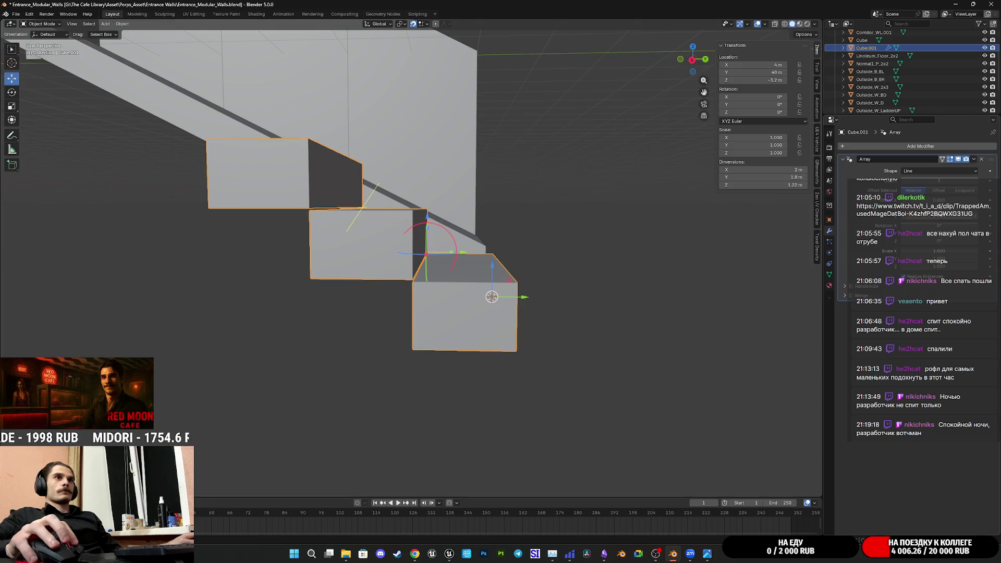
{"action": "left_click_drag", "start_coordinate": [935, 216], "coordinate": [933, 216]}
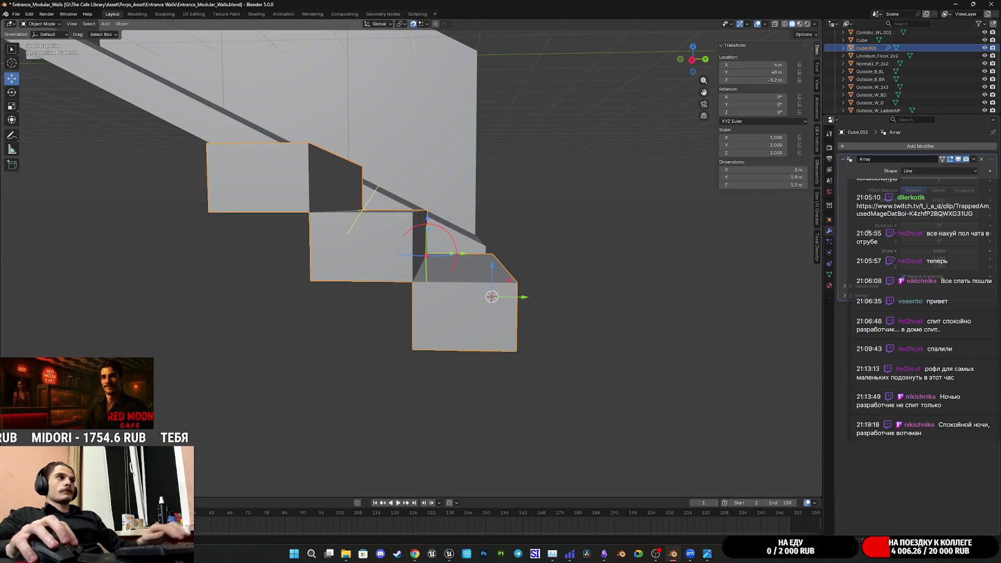
{"action": "scroll", "coordinate": [480, 275], "scroll_direction": "down", "scroll_amount": 3}
{"action": "mouse_move", "coordinate": [479, 274]}
{"action": "middle_mouse_down"}
{"action": "mouse_move", "coordinate": [562, 288]}
{"action": "mouse_move", "coordinate": [551, 283]}
{"action": "mouse_move", "coordinate": [576, 252]}
{"action": "mouse_move", "coordinate": [661, 301]}
{"action": "middle_mouse_up"}
{"action": "scroll", "coordinate": [562, 289], "scroll_direction": "down", "scroll_amount": 2}
{"action": "left_click", "coordinate": [978, 181]}
{"action": "left_click", "coordinate": [979, 181]}
{"action": "mouse_move", "coordinate": [410, 241]}
{"action": "middle_mouse_down", "text": "shift"}
{"action": "mouse_move", "coordinate": [529, 306]}
{"action": "mouse_move", "coordinate": [508, 287]}
{"action": "mouse_move", "coordinate": [562, 287]}
{"action": "middle_mouse_up", "text": "shift"}
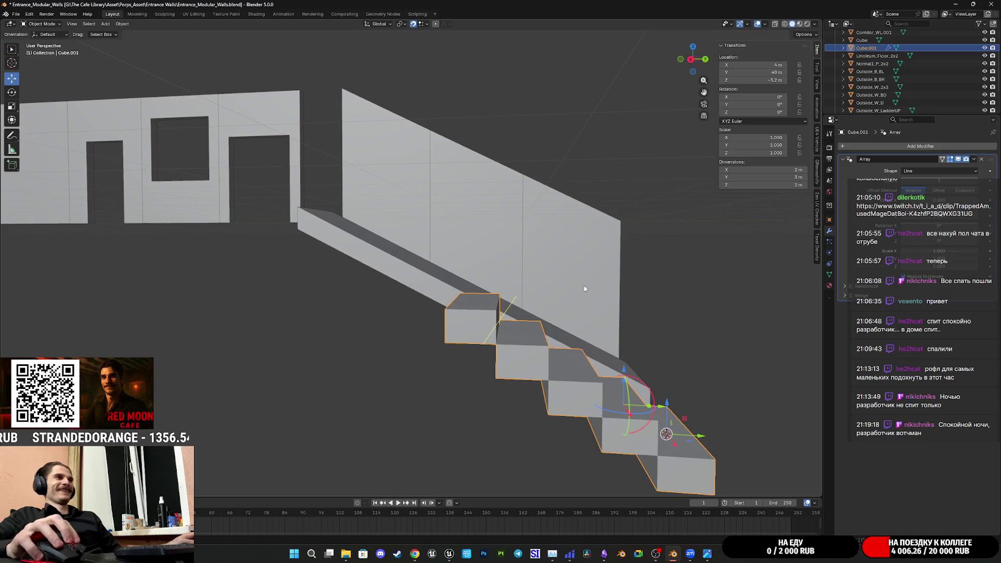
- Increase the Array count to 10, checking the longer flight from the right side view
{"action": "left_click", "coordinate": [979, 181]}
{"action": "left_click", "coordinate": [979, 181]}
{"action": "left_click", "coordinate": [978, 181]}
{"action": "left_click", "coordinate": [979, 181]}
{"action": "mouse_move", "coordinate": [449, 271]}
{"action": "middle_mouse_down"}
{"action": "mouse_move", "coordinate": [389, 250]}
{"action": "mouse_move", "coordinate": [524, 280]}
{"action": "mouse_move", "coordinate": [461, 257]}
{"action": "mouse_move", "coordinate": [583, 186]}
{"action": "middle_mouse_up"}
{"action": "left_click", "coordinate": [694, 59]}
{"action": "scroll", "coordinate": [433, 186], "scroll_direction": "up", "scroll_amount": 1}
{"action": "mouse_move", "coordinate": [485, 243]}
{"action": "middle_mouse_down", "text": "shift"}
{"action": "mouse_move", "coordinate": [493, 256]}
{"action": "mouse_move", "coordinate": [396, 253]}
{"action": "middle_mouse_up", "text": "shift"}
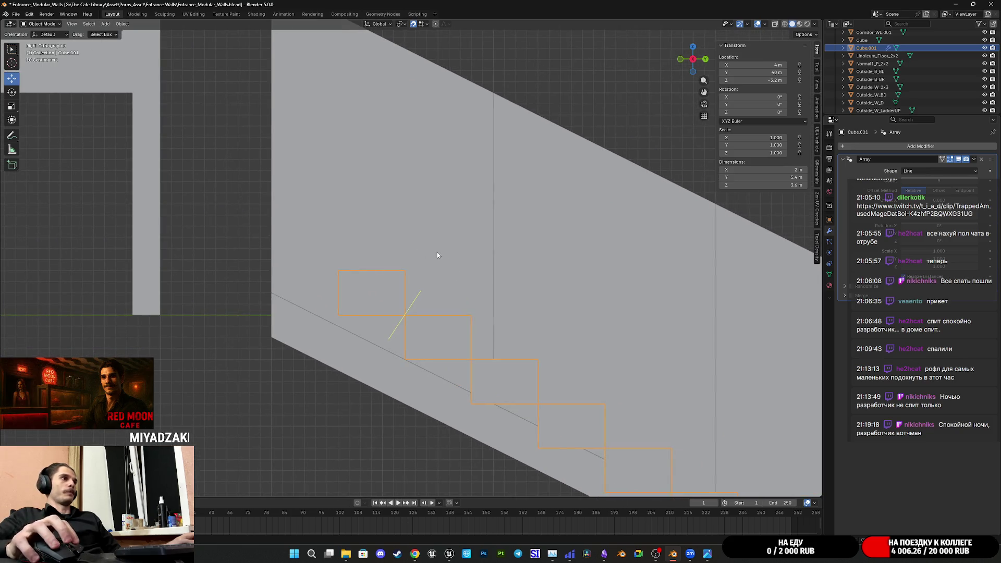
{"action": "middle_click_drag", "start_coordinate": [467, 278], "coordinate": [412, 255], "text": "shift"}
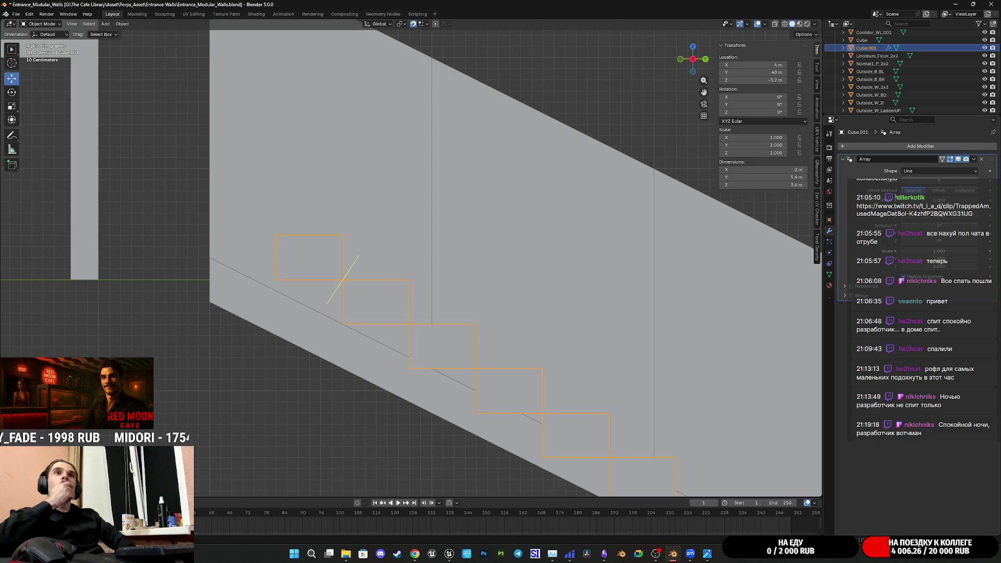
{"action": "scroll", "coordinate": [561, 243], "scroll_direction": "down", "scroll_amount": 4}
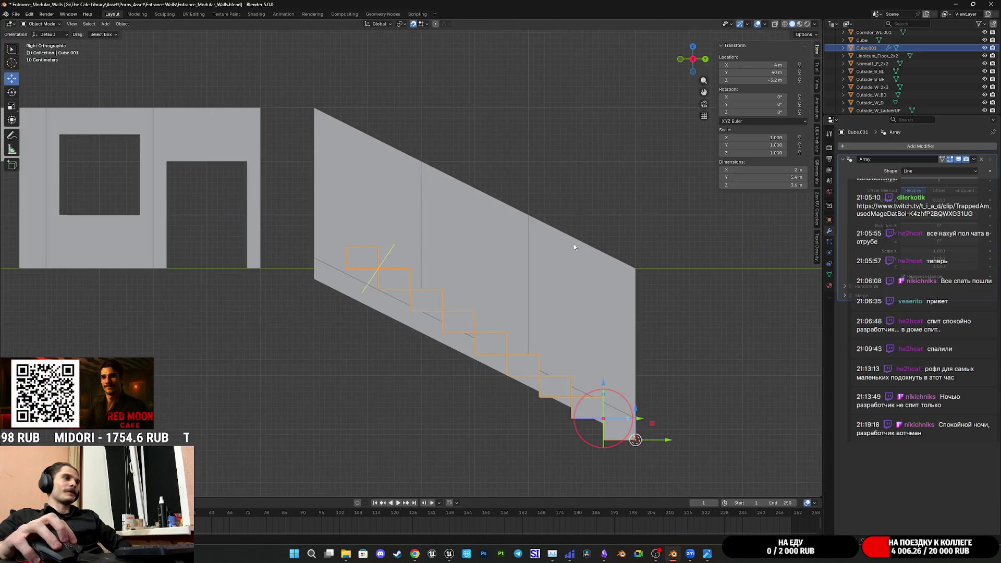
{"action": "scroll", "coordinate": [573, 247], "scroll_direction": "up", "scroll_amount": 2}
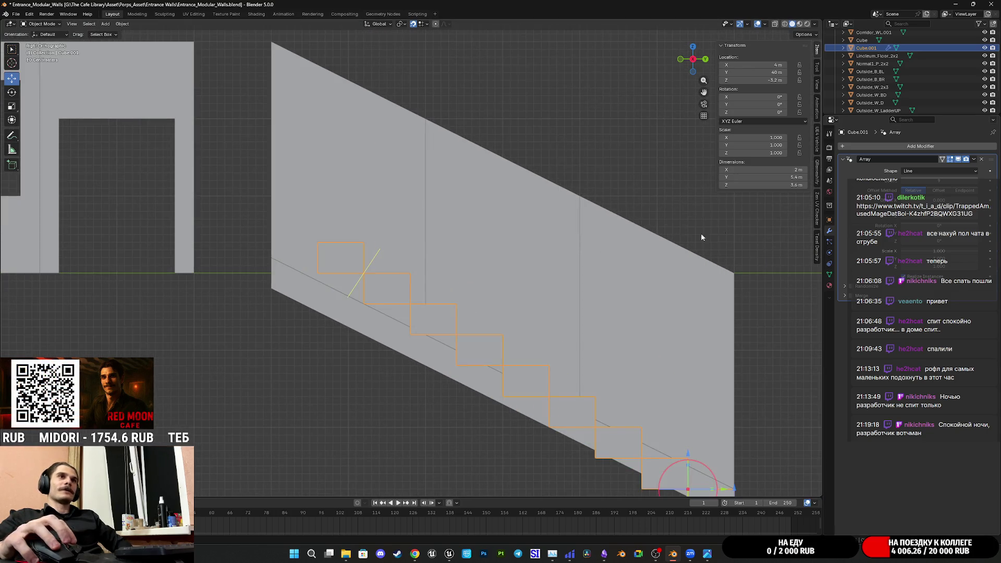
{"action": "left_click", "coordinate": [976, 184]}
{"action": "scroll", "coordinate": [478, 352], "scroll_direction": "down", "scroll_amount": 2}
{"action": "mouse_move", "coordinate": [480, 353]}
{"action": "middle_mouse_down", "text": "shift"}
{"action": "mouse_move", "coordinate": [457, 349]}
{"action": "mouse_move", "coordinate": [562, 357]}
{"action": "middle_mouse_up", "text": "shift"}
{"action": "scroll", "coordinate": [452, 329], "scroll_direction": "up", "scroll_amount": 1}
{"action": "mouse_move", "coordinate": [657, 276]}
{"action": "middle_mouse_down"}
{"action": "mouse_move", "coordinate": [577, 332]}
{"action": "mouse_move", "coordinate": [538, 321]}
{"action": "mouse_move", "coordinate": [353, 332]}
{"action": "mouse_move", "coordinate": [448, 257]}
{"action": "mouse_move", "coordinate": [610, 254]}
{"action": "middle_mouse_up"}
- In Edit Mode, stretch the step block into a longer stepped array, undoing false attempts
{"action": "key", "text": "Tab"}
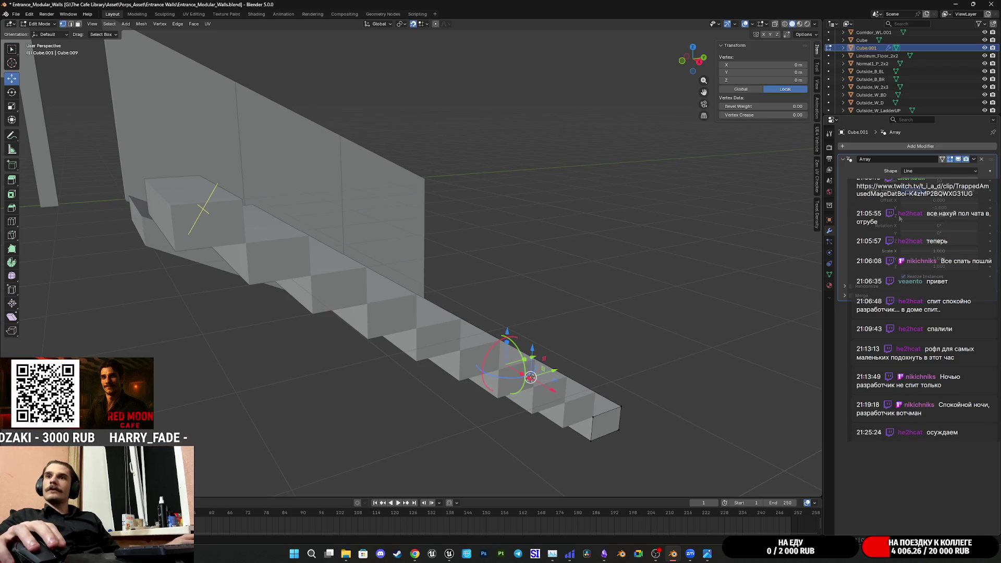
{"action": "mouse_move", "coordinate": [692, 280]}
{"action": "middle_mouse_down"}
{"action": "mouse_move", "coordinate": [533, 231]}
{"action": "mouse_move", "coordinate": [594, 290]}
{"action": "middle_mouse_up"}
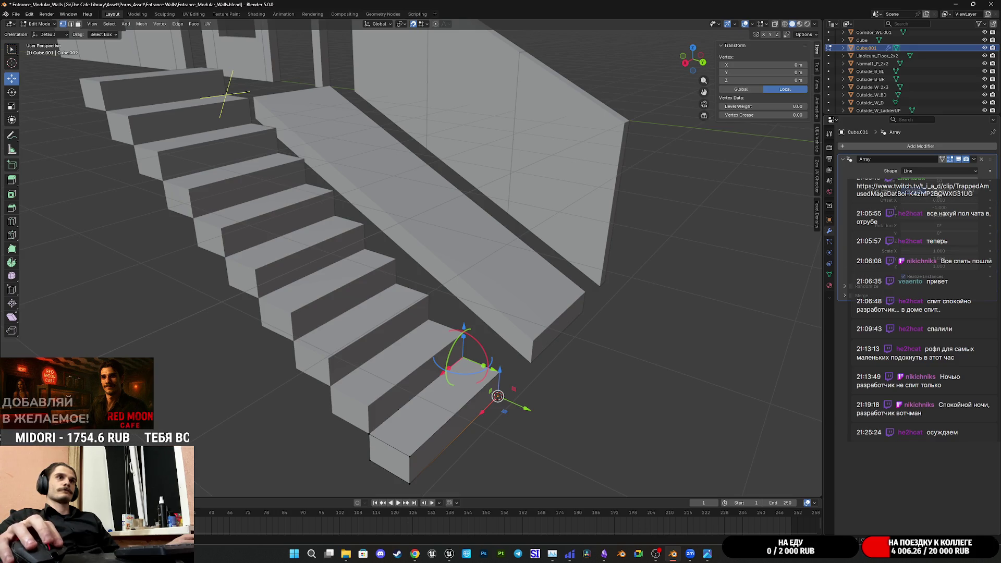
{"action": "key", "text": "ctrl+z"}
{"action": "scroll", "coordinate": [646, 280], "scroll_direction": "down", "scroll_amount": 5}
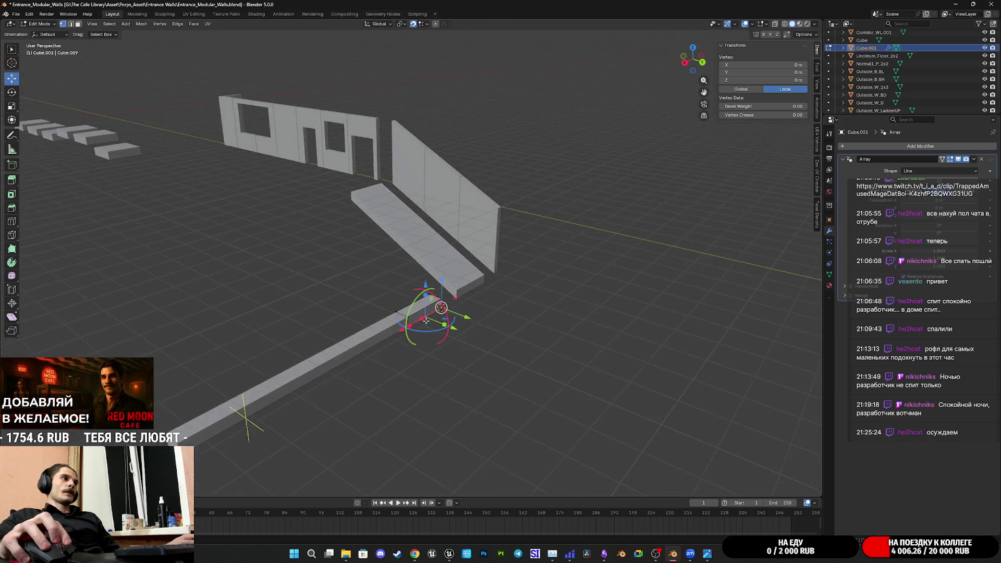
{"action": "scroll", "coordinate": [771, 226], "scroll_direction": "up", "scroll_amount": 5}
{"action": "key", "text": "ctrl+z"}
{"action": "mouse_move", "coordinate": [536, 368]}
{"action": "middle_mouse_down"}
{"action": "mouse_move", "coordinate": [518, 367]}
{"action": "mouse_move", "coordinate": [554, 359]}
{"action": "mouse_move", "coordinate": [536, 385]}
{"action": "mouse_move", "coordinate": [459, 413]}
{"action": "mouse_move", "coordinate": [404, 384]}
{"action": "middle_mouse_up"}
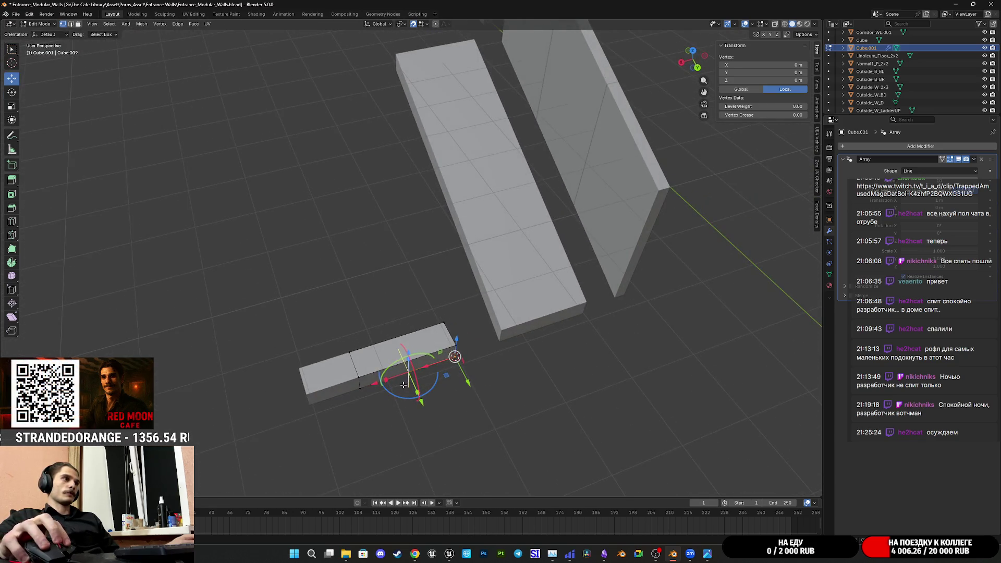
{"action": "left_click_drag", "start_coordinate": [423, 401], "coordinate": [378, 355]}
{"action": "mouse_move", "coordinate": [378, 355]}
{"action": "middle_mouse_down"}
{"action": "mouse_move", "coordinate": [443, 274]}
{"action": "mouse_move", "coordinate": [476, 297]}
{"action": "mouse_move", "coordinate": [469, 292]}
{"action": "middle_mouse_up"}
- In Right Orthographic view, reposition the step's vertices, then check the flight under the slanted wall
{"action": "key", "text": "KP_3"}
{"action": "key", "text": "KP_Decimal"}
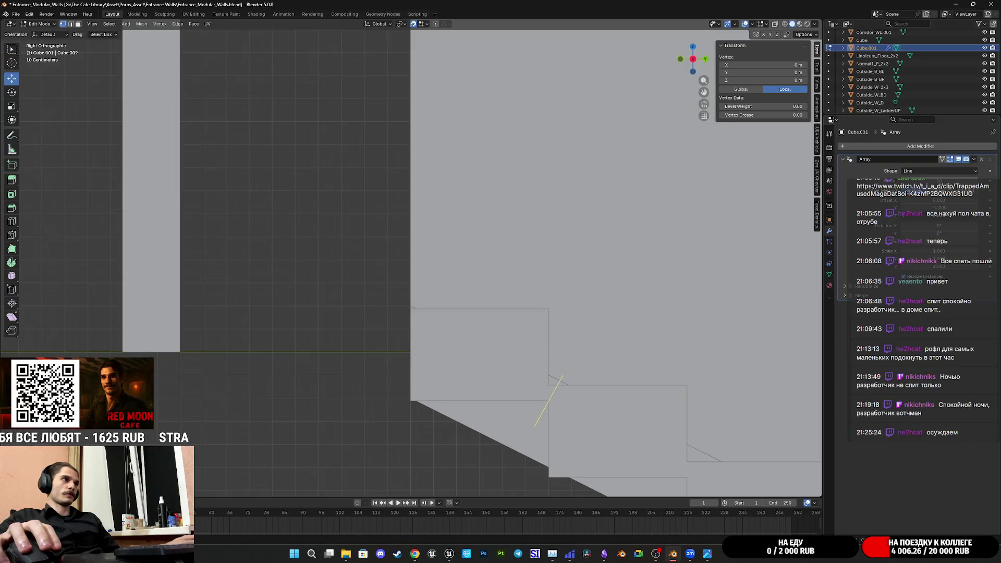
{"action": "scroll", "coordinate": [585, 226], "scroll_direction": "up", "scroll_amount": 4}
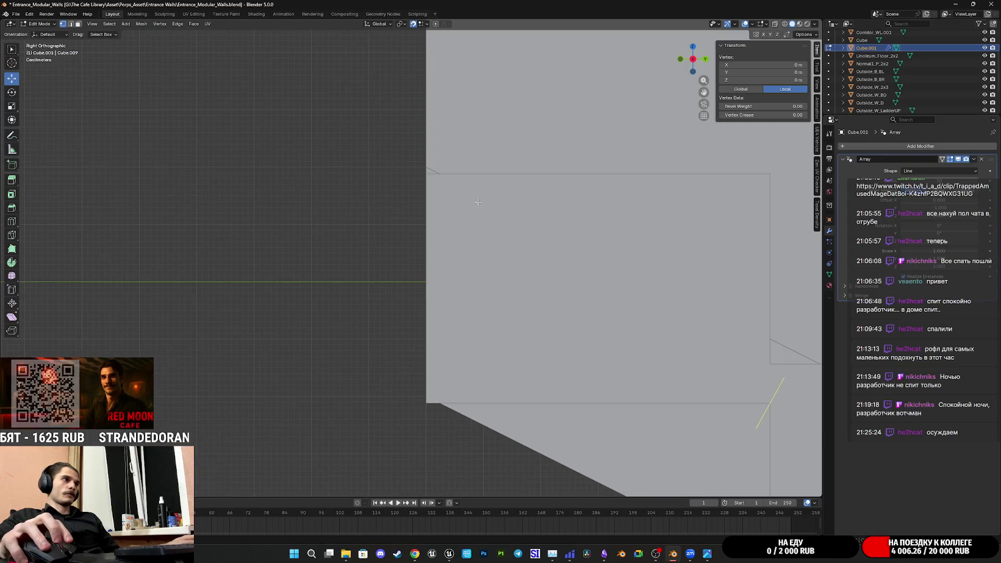
{"action": "scroll", "coordinate": [478, 202], "scroll_direction": "up", "scroll_amount": 2}
{"action": "mouse_move", "coordinate": [479, 202]}
{"action": "middle_mouse_down", "text": "shift"}
{"action": "mouse_move", "coordinate": [635, 279]}
{"action": "mouse_move", "coordinate": [635, 237]}
{"action": "middle_mouse_up", "text": "shift"}
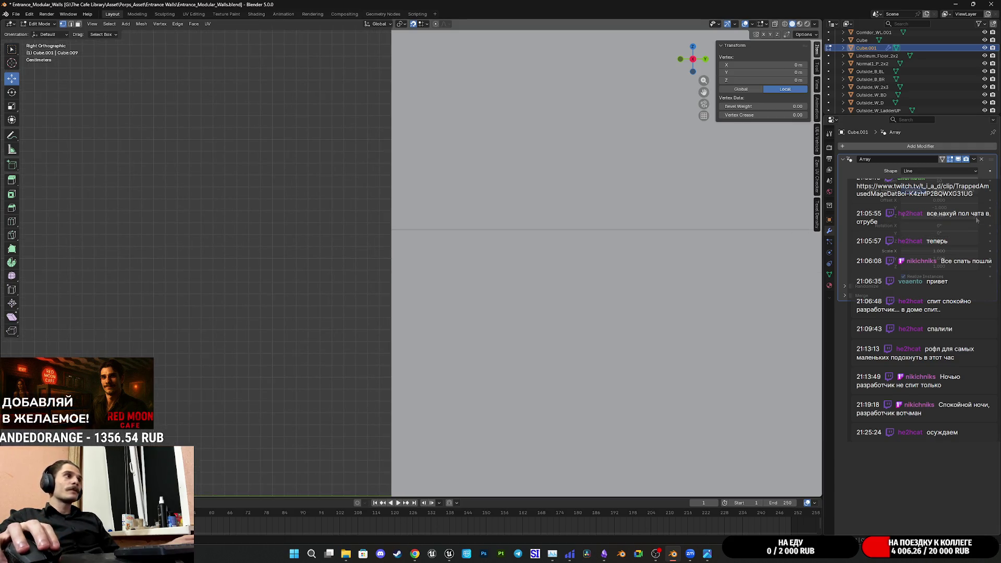
{"action": "key", "text": "ctrl+z"}
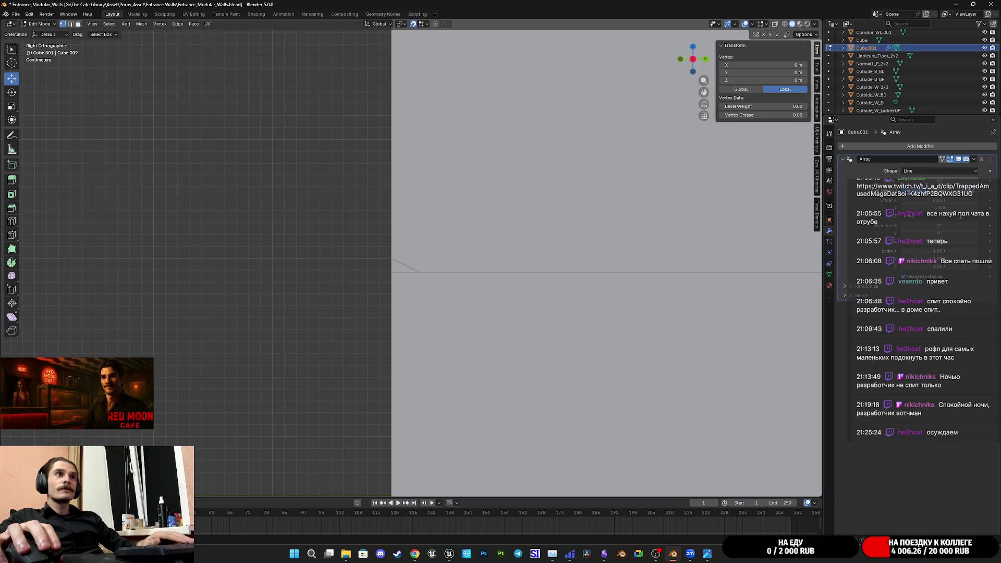
{"action": "left_click_drag", "start_coordinate": [961, 216], "coordinate": [960, 214]}
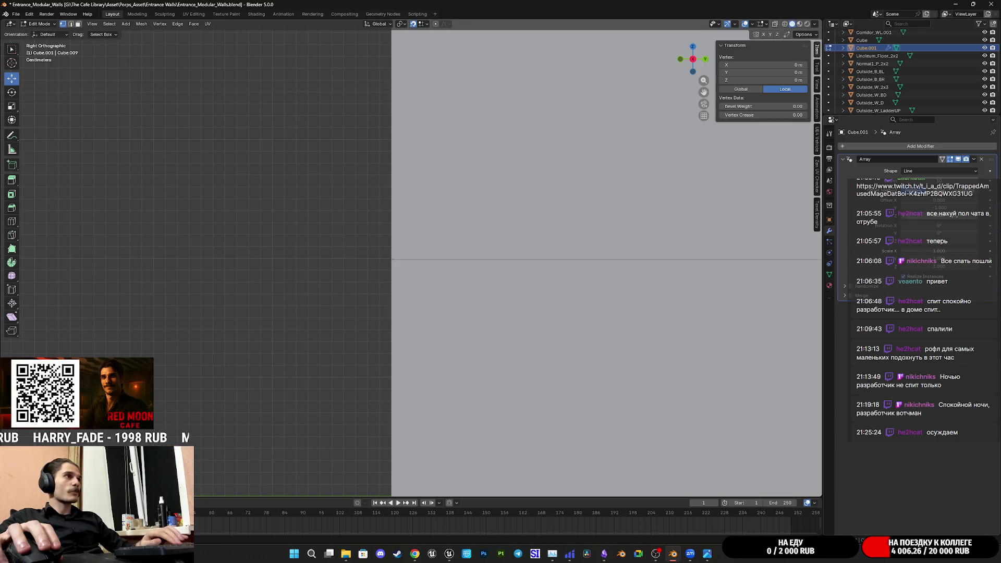
{"action": "scroll", "coordinate": [676, 229], "scroll_direction": "down", "scroll_amount": 3}
{"action": "scroll", "coordinate": [676, 228], "scroll_direction": "down", "scroll_amount": 2}
{"action": "middle_click_drag", "start_coordinate": [664, 233], "coordinate": [538, 251]}
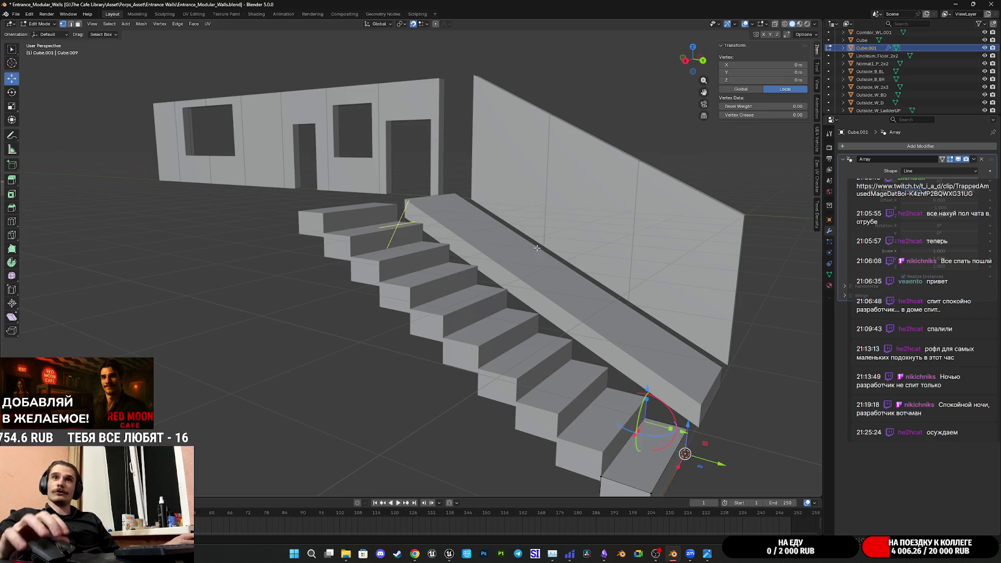
{"action": "scroll", "coordinate": [622, 272], "scroll_direction": "down", "scroll_amount": 2}
{"action": "middle_click_drag", "start_coordinate": [622, 271], "coordinate": [405, 314]}
{"action": "middle_click_drag", "start_coordinate": [344, 318], "coordinate": [464, 317]}
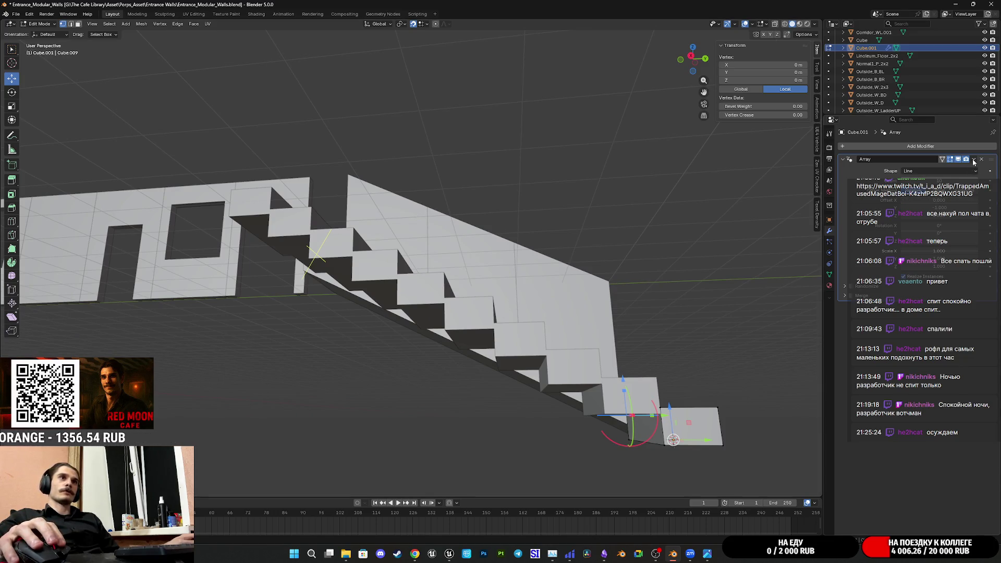
- In Face select mode, delete the end face of the last stair step
{"action": "left_click", "coordinate": [78, 24]}
{"action": "middle_click_drag", "start_coordinate": [271, 151], "coordinate": [329, 163]}
{"action": "left_click", "coordinate": [599, 419]}
{"action": "mouse_move", "coordinate": [600, 418]}
{"action": "middle_mouse_down"}
{"action": "mouse_move", "coordinate": [495, 359]}
{"action": "mouse_move", "coordinate": [492, 336]}
{"action": "middle_mouse_up"}
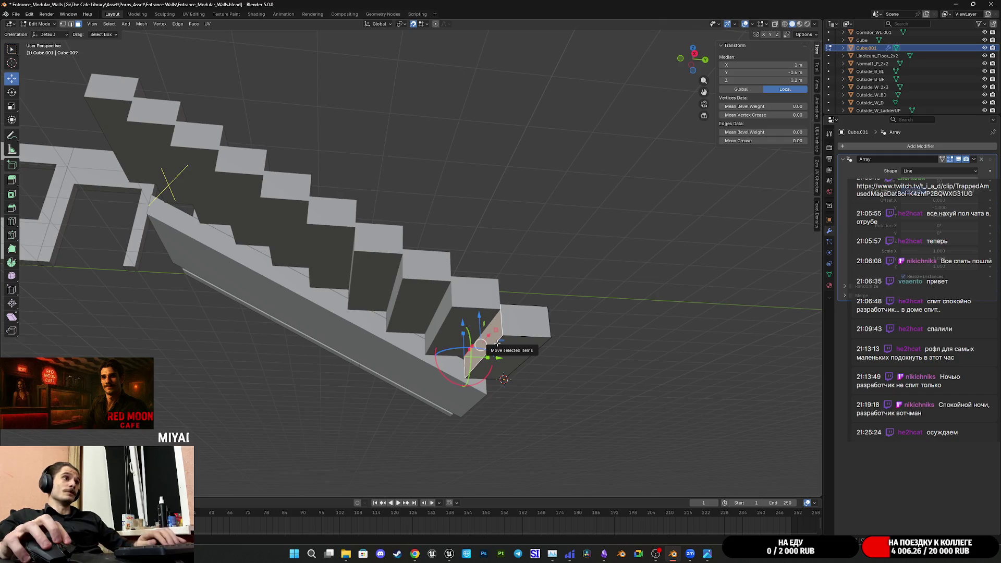
{"action": "key", "text": "x"}
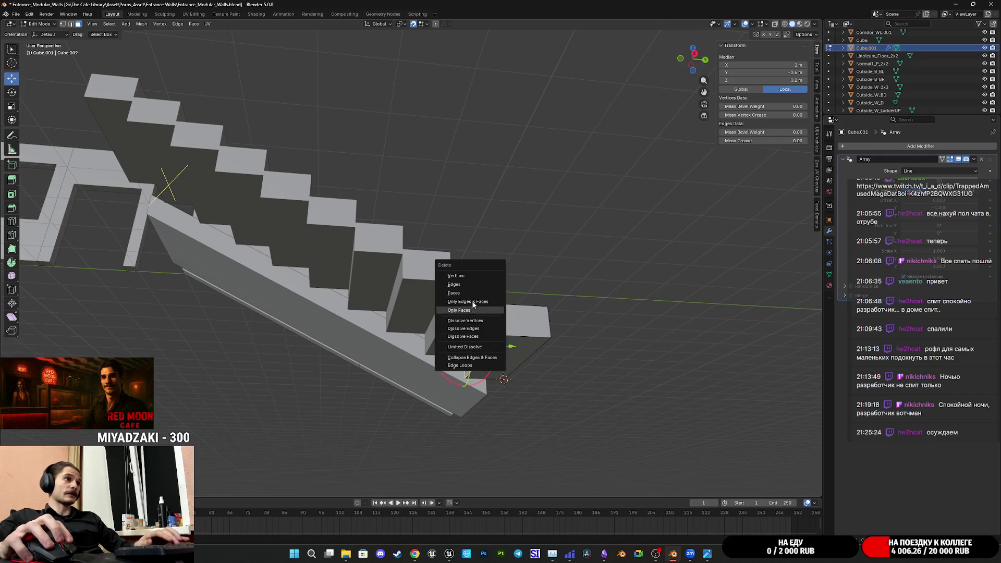
{"action": "left_click", "coordinate": [465, 291]}
{"action": "mouse_move", "coordinate": [472, 298]}
{"action": "middle_mouse_down"}
{"action": "mouse_move", "coordinate": [573, 312]}
{"action": "mouse_move", "coordinate": [606, 337]}
{"action": "mouse_move", "coordinate": [518, 337]}
{"action": "mouse_move", "coordinate": [537, 327]}
{"action": "mouse_move", "coordinate": [527, 358]}
{"action": "mouse_move", "coordinate": [537, 359]}
{"action": "mouse_move", "coordinate": [519, 341]}
{"action": "middle_mouse_up"}
{"action": "scroll", "coordinate": [573, 363], "scroll_direction": "up", "scroll_amount": 3}
{"action": "middle_click_drag", "start_coordinate": [574, 363], "coordinate": [571, 307]}
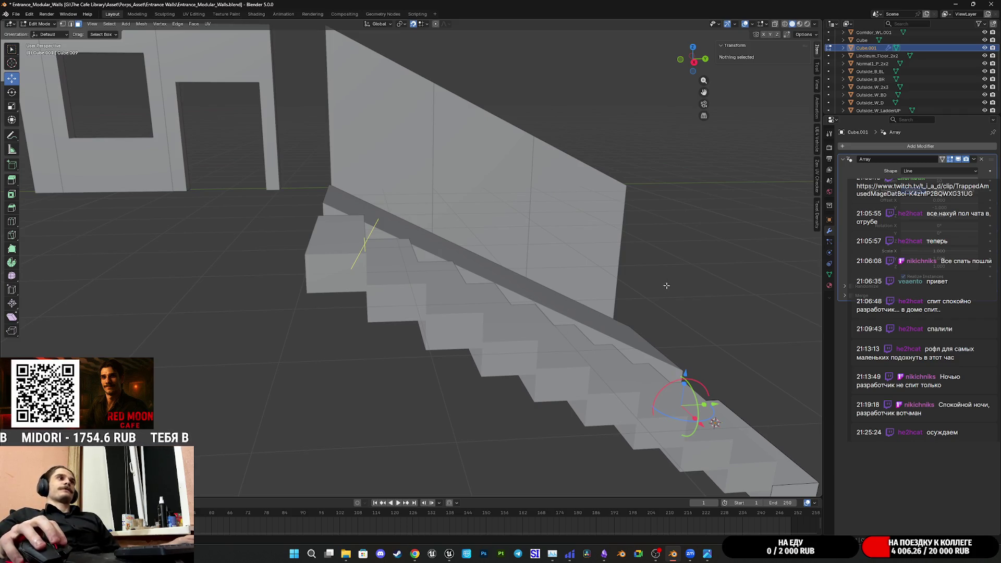
- Inspect the stairs' undersides, then delete another unneeded end face
{"action": "key", "text": "Tab"}
{"action": "middle_click_drag", "start_coordinate": [635, 302], "coordinate": [596, 312]}
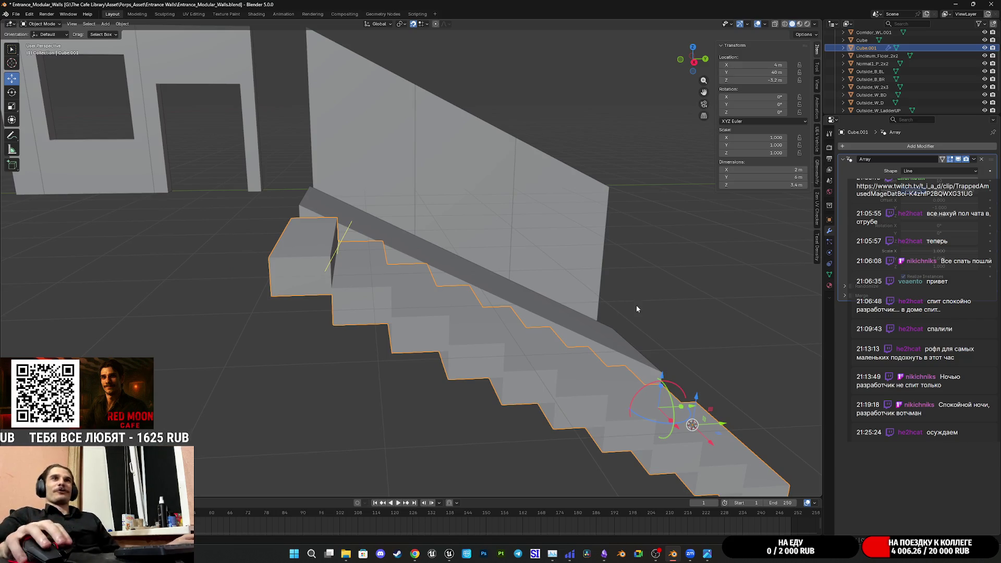
{"action": "mouse_move", "coordinate": [526, 317]}
{"action": "middle_mouse_down"}
{"action": "mouse_move", "coordinate": [543, 306]}
{"action": "mouse_move", "coordinate": [525, 286]}
{"action": "mouse_move", "coordinate": [522, 313]}
{"action": "mouse_move", "coordinate": [492, 296]}
{"action": "middle_mouse_up"}
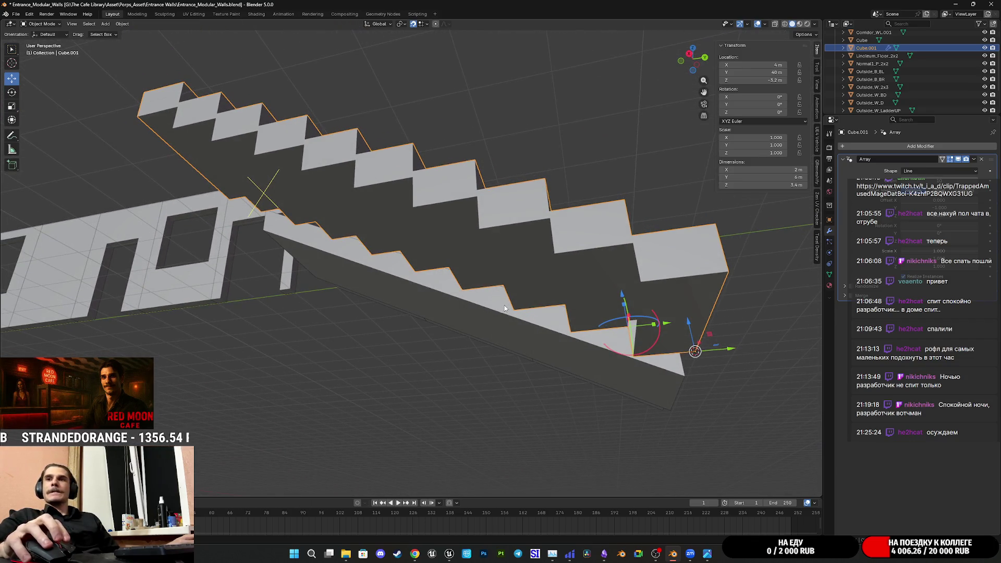
{"action": "middle_click_drag", "start_coordinate": [724, 366], "coordinate": [684, 342]}
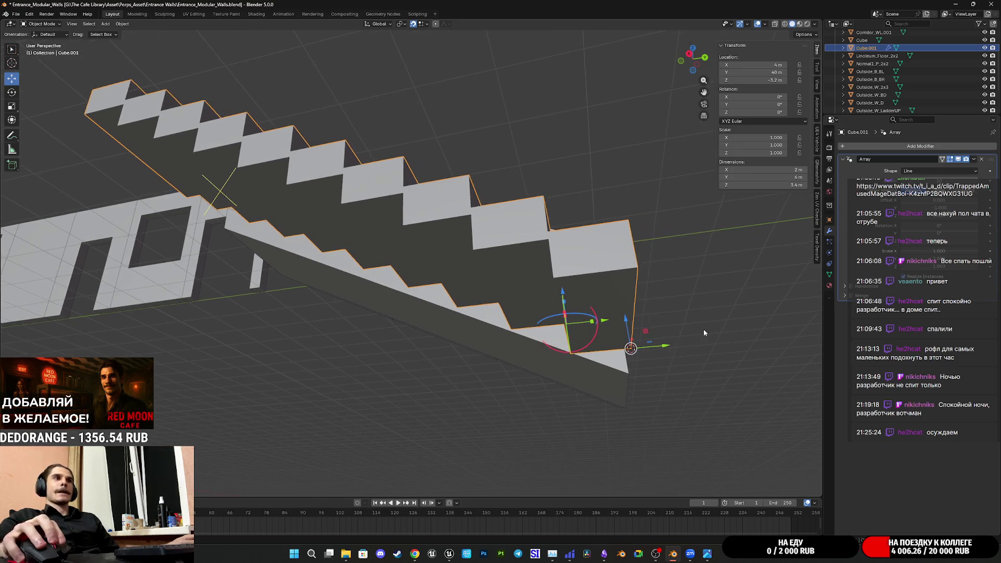
{"action": "key", "text": "Tab"}
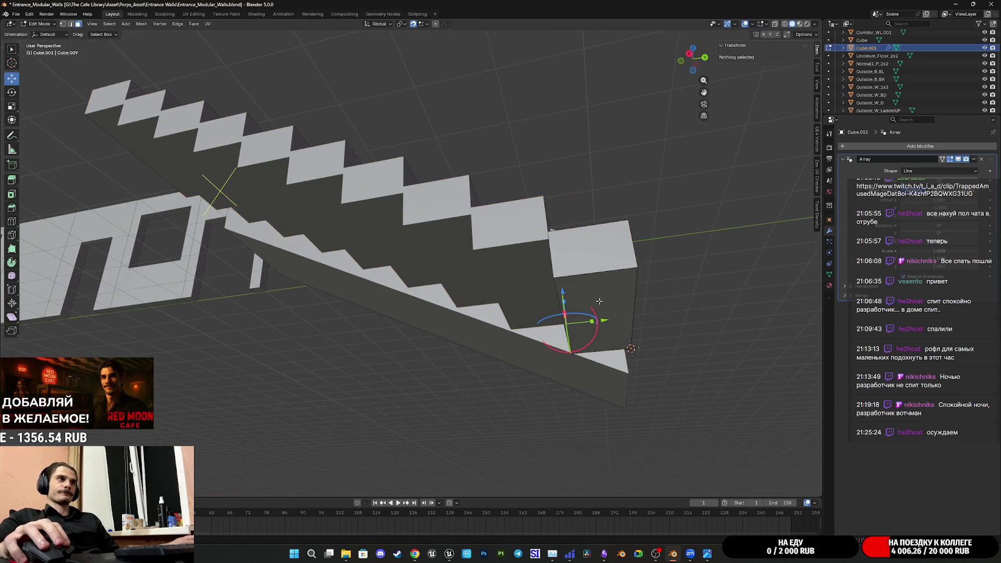
{"action": "left_click", "coordinate": [600, 302]}
{"action": "key", "text": "x"}
{"action": "left_click", "coordinate": [602, 299]}
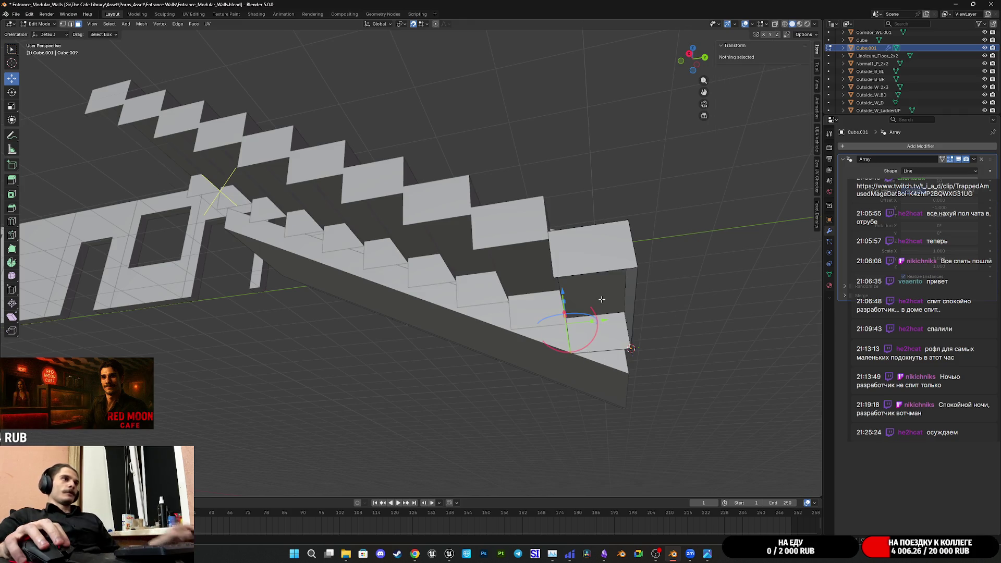
- Apply the Array modifier with Ctrl+A in Object Mode
{"action": "mouse_move", "coordinate": [600, 307]}
{"action": "middle_mouse_down"}
{"action": "mouse_move", "coordinate": [581, 329]}
{"action": "mouse_move", "coordinate": [435, 302]}
{"action": "mouse_move", "coordinate": [576, 329]}
{"action": "middle_mouse_up"}
{"action": "key", "text": "Tab"}
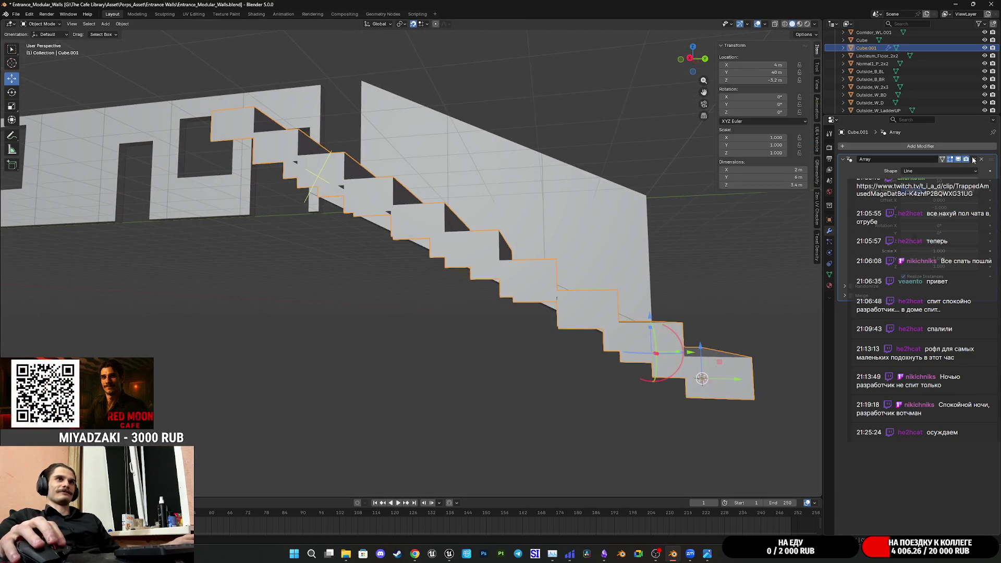
{"action": "key", "text": "ctrl+a"}
{"action": "mouse_move", "coordinate": [655, 356]}
{"action": "middle_mouse_down"}
{"action": "mouse_move", "coordinate": [524, 324]}
{"action": "mouse_move", "coordinate": [586, 341]}
{"action": "mouse_move", "coordinate": [509, 349]}
{"action": "mouse_move", "coordinate": [404, 304]}
{"action": "middle_mouse_up"}
- Inspect the stairs against the walls in Edit Mode, then return to Object Mode with the arrayed steps
{"action": "key", "text": "Tab"}
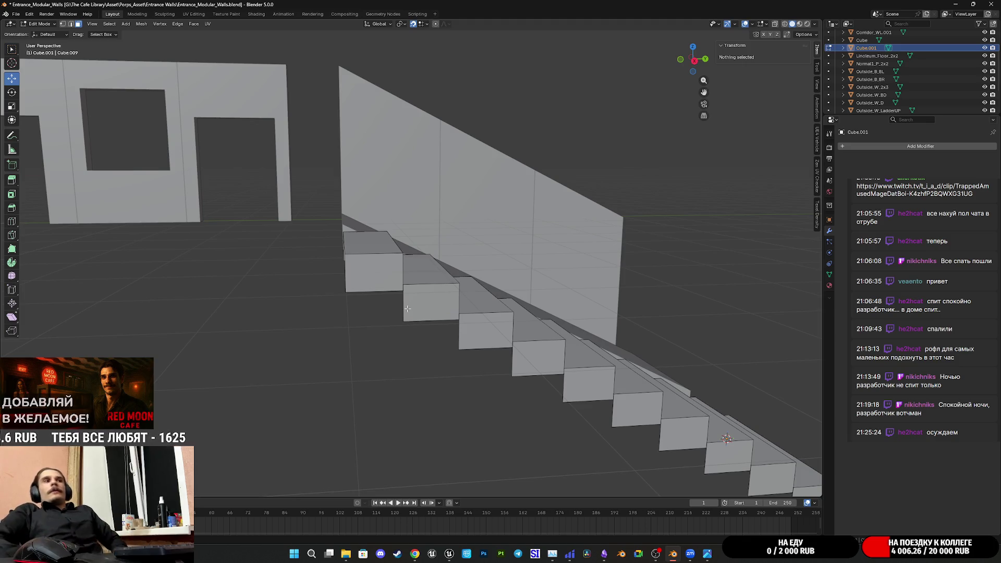
{"action": "scroll", "coordinate": [407, 309], "scroll_direction": "down", "scroll_amount": 5}
{"action": "mouse_move", "coordinate": [407, 308]}
{"action": "middle_mouse_down"}
{"action": "mouse_move", "coordinate": [457, 245]}
{"action": "mouse_move", "coordinate": [429, 250]}
{"action": "mouse_move", "coordinate": [490, 277]}
{"action": "middle_mouse_up"}
{"action": "scroll", "coordinate": [428, 250], "scroll_direction": "up", "scroll_amount": 2}
{"action": "key", "text": "Tab"}
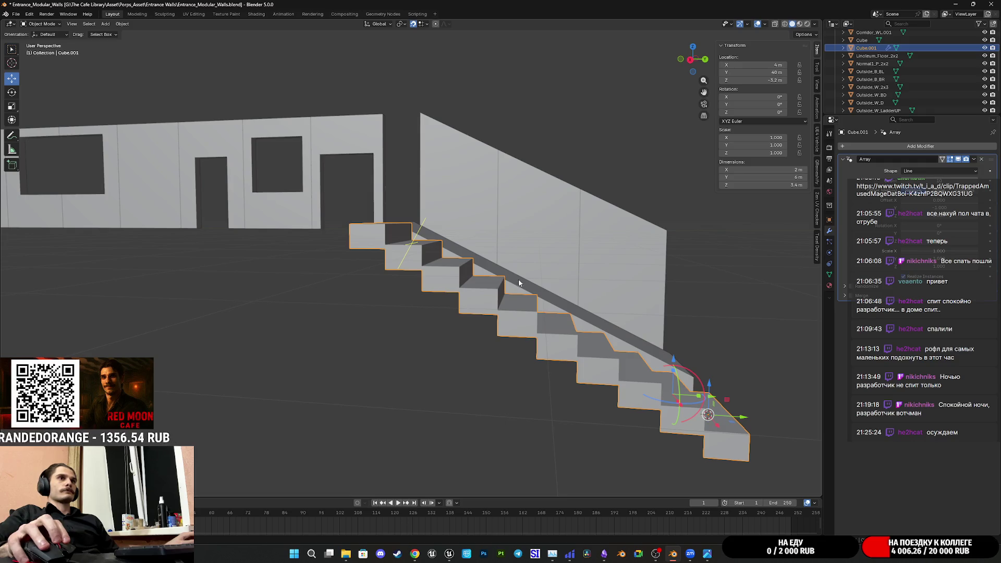
- From the right side view, try a slightly taller Array offset, then undo back to the shorter staircase
{"action": "left_click", "coordinate": [692, 61]}
{"action": "scroll", "coordinate": [650, 371], "scroll_direction": "up", "scroll_amount": 5}
{"action": "middle_click_drag", "start_coordinate": [649, 370], "coordinate": [408, 296], "text": "shift"}
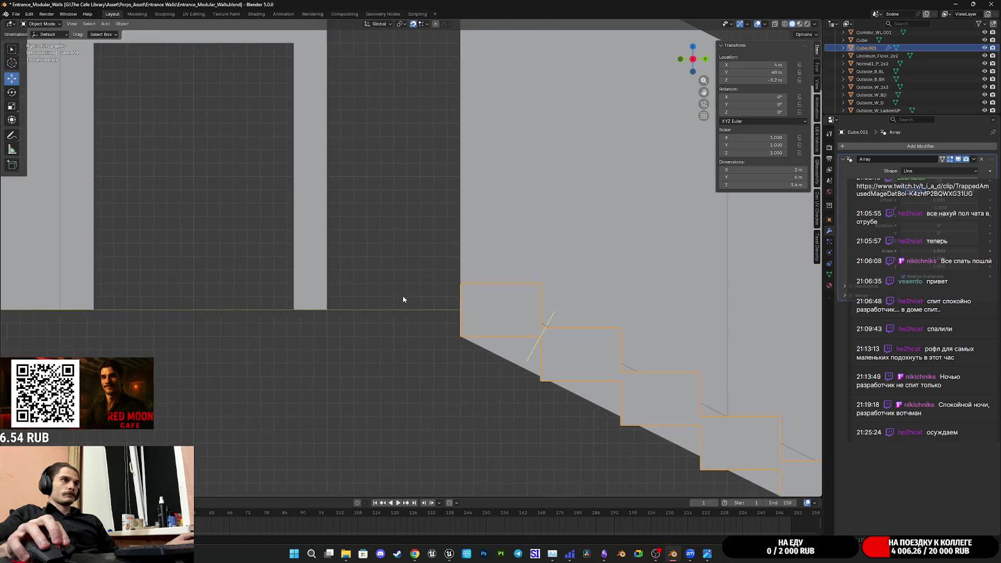
{"action": "middle_click_drag", "start_coordinate": [510, 367], "coordinate": [425, 292], "text": "shift"}
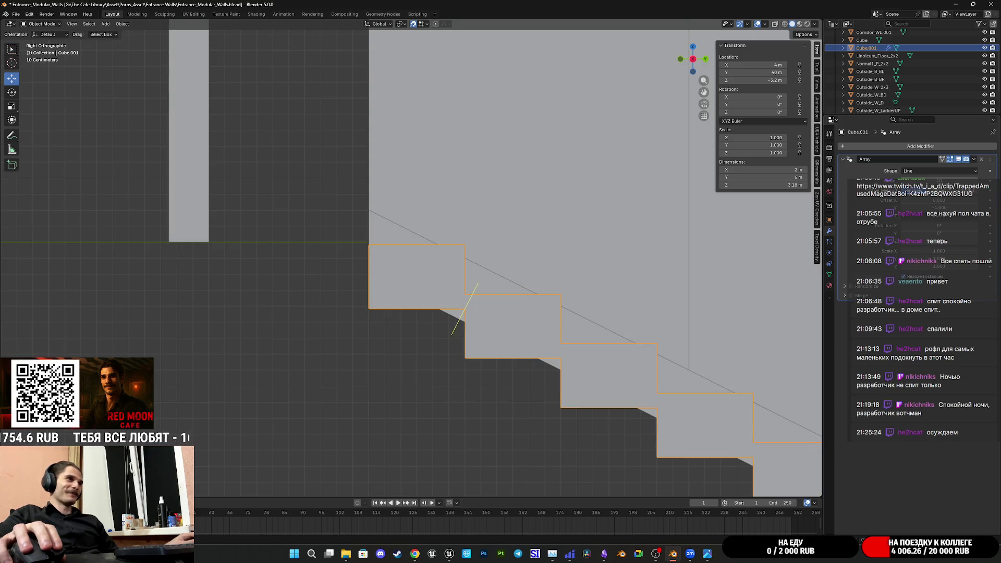
{"action": "scroll", "coordinate": [375, 242], "scroll_direction": "up", "scroll_amount": 8}
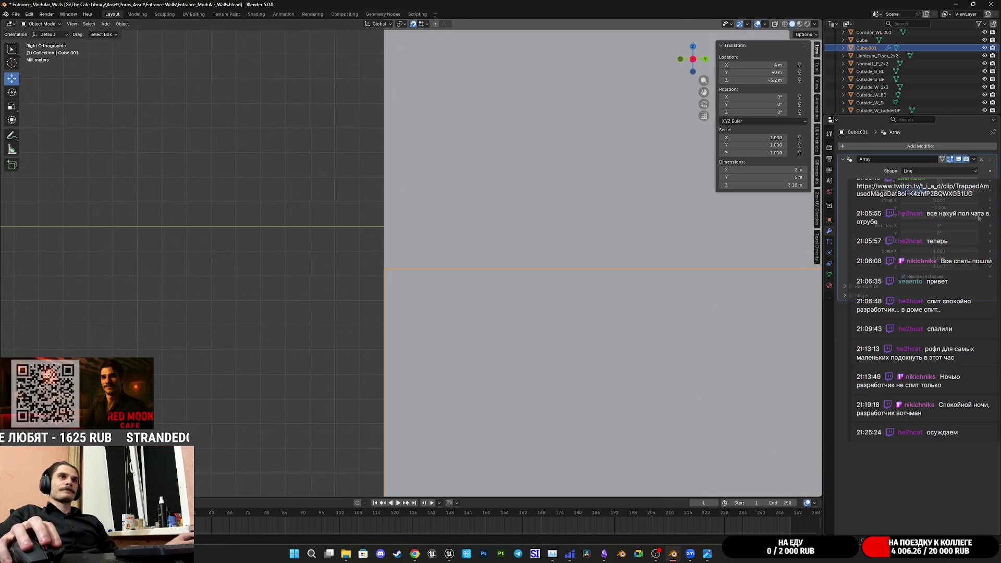
{"action": "left_click_drag", "start_coordinate": [970, 218], "coordinate": [978, 219]}
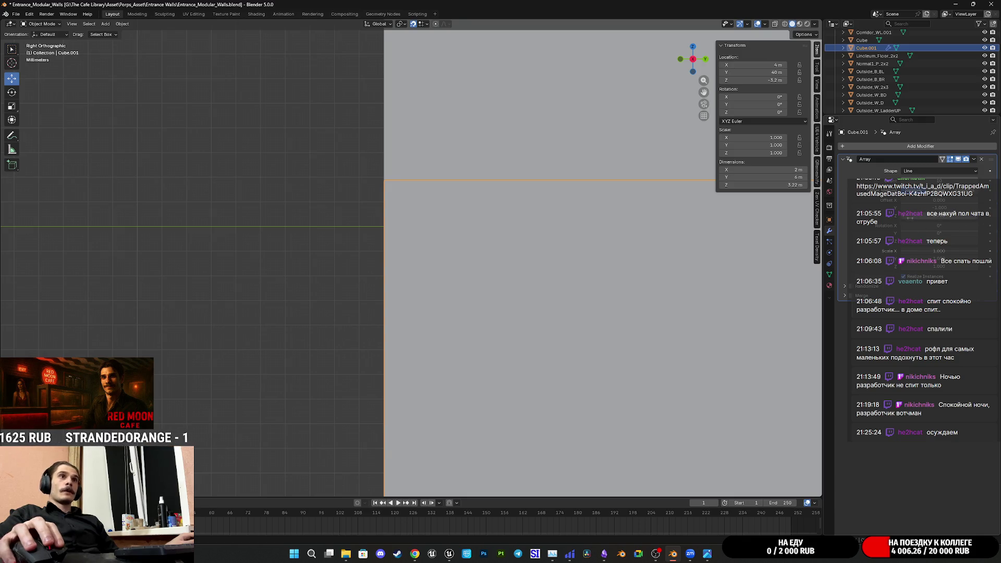
{"action": "key", "text": "ctrl+z"}
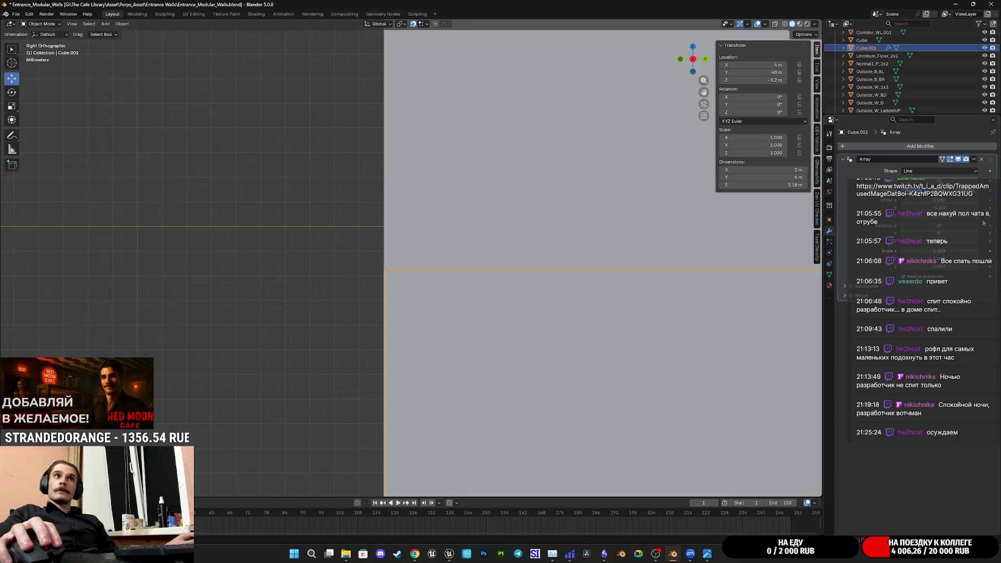
{"action": "key", "text": "ctrl+shift+z"}
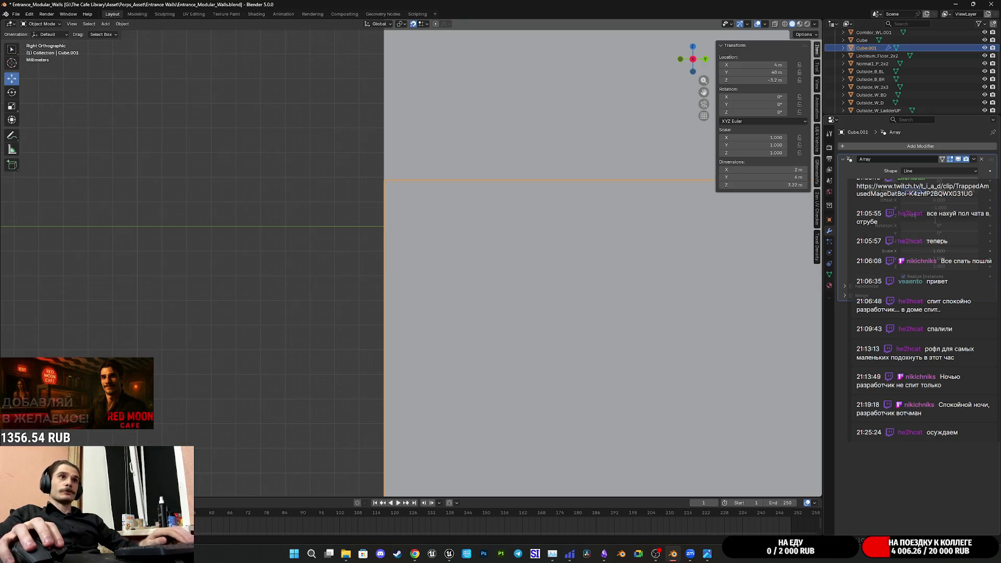
{"action": "key", "text": "ctrl+z"}
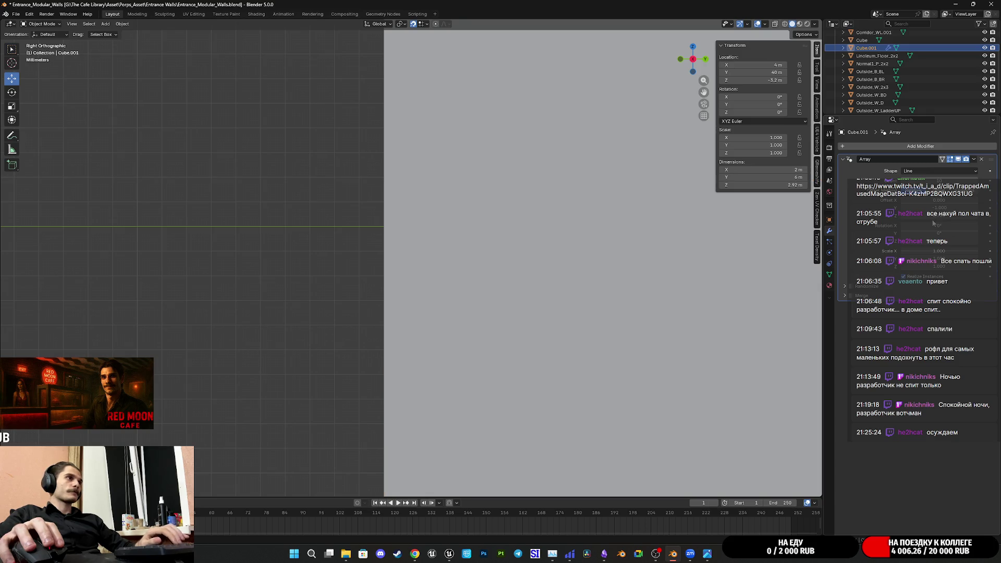
{"action": "scroll", "coordinate": [554, 262], "scroll_direction": "down", "scroll_amount": 4}
{"action": "scroll", "coordinate": [553, 258], "scroll_direction": "up", "scroll_amount": 3}
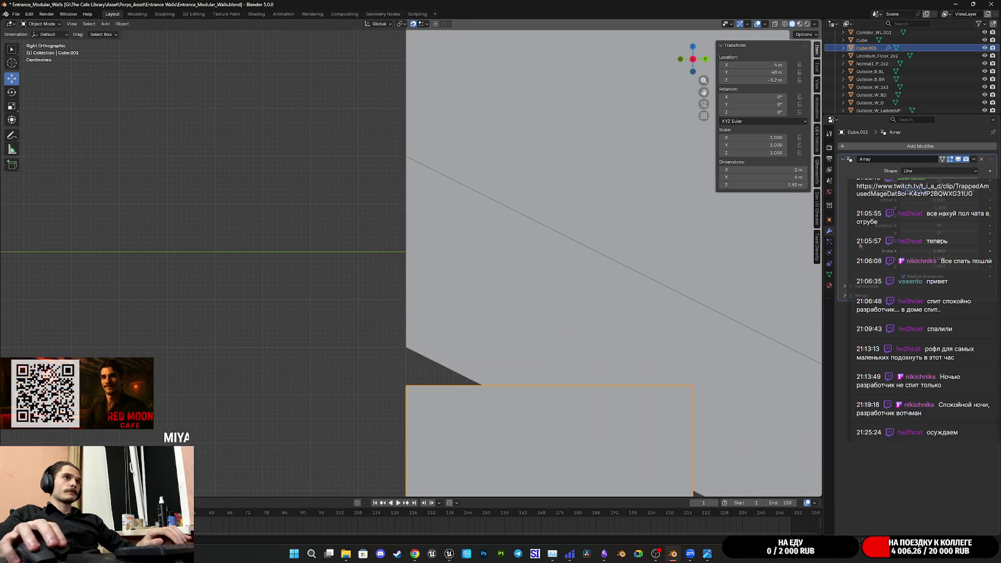
- Fine-tune the Array offset so the staircase top reaches about 3.2 m, entering an exact value
{"action": "left_click_drag", "start_coordinate": [965, 220], "coordinate": [991, 220]}
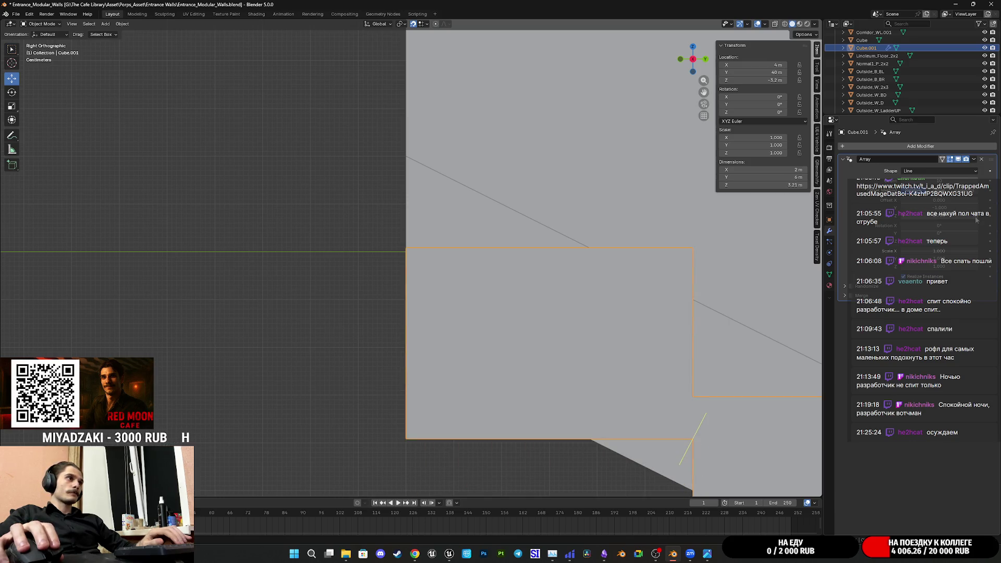
{"action": "scroll", "coordinate": [409, 233], "scroll_direction": "up", "scroll_amount": 5}
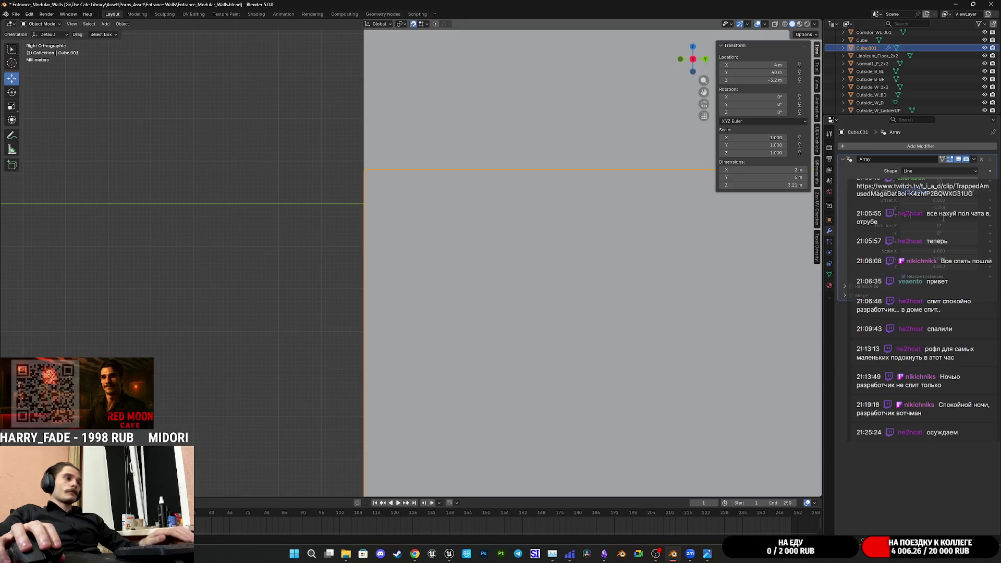
{"action": "left_click_drag", "start_coordinate": [943, 218], "coordinate": [976, 220]}
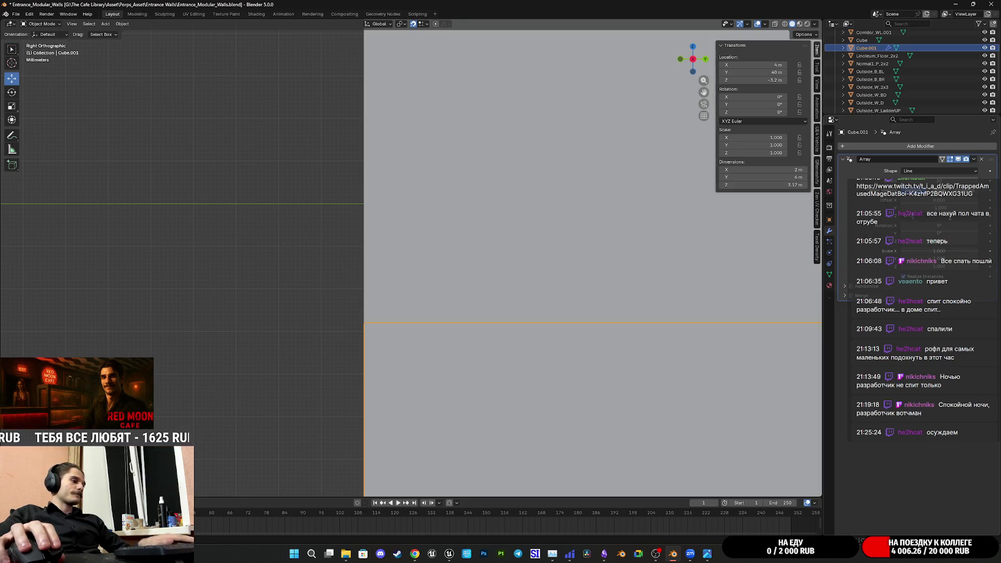
{"action": "left_click_drag", "start_coordinate": [975, 216], "coordinate": [978, 215]}
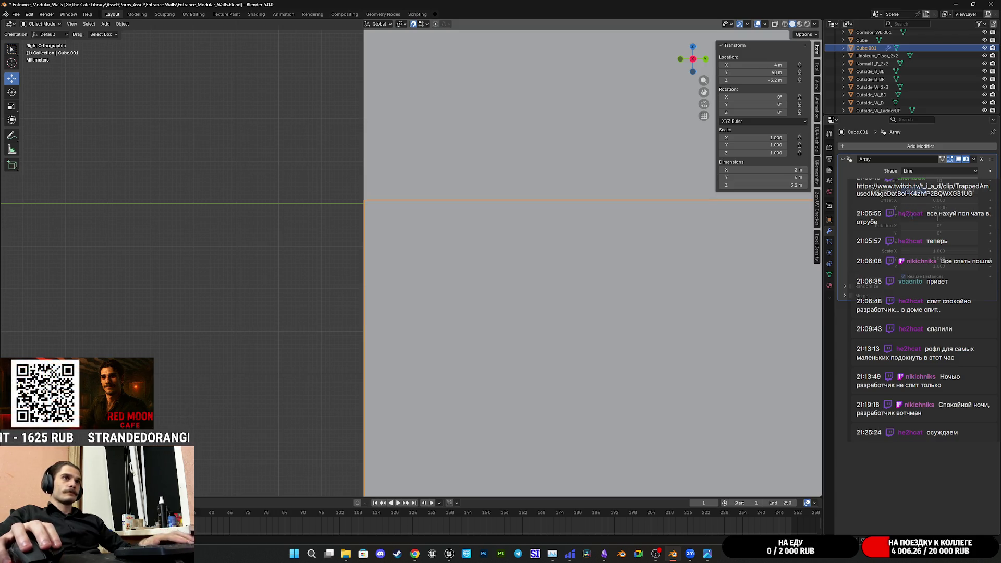
{"action": "left_click_drag", "start_coordinate": [978, 215], "coordinate": [970, 216]}
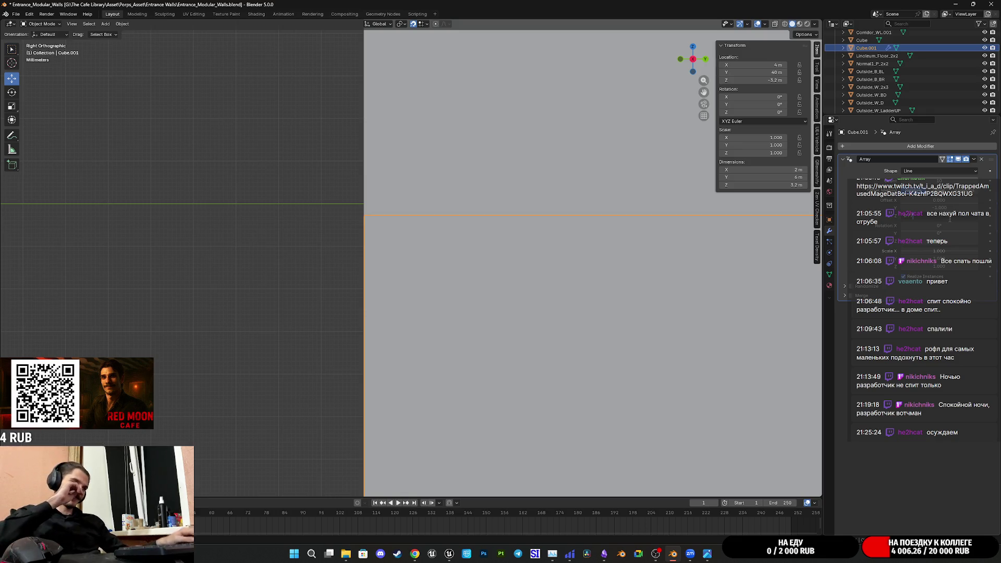
{"action": "left_click_drag", "start_coordinate": [950, 219], "coordinate": [949, 219]}
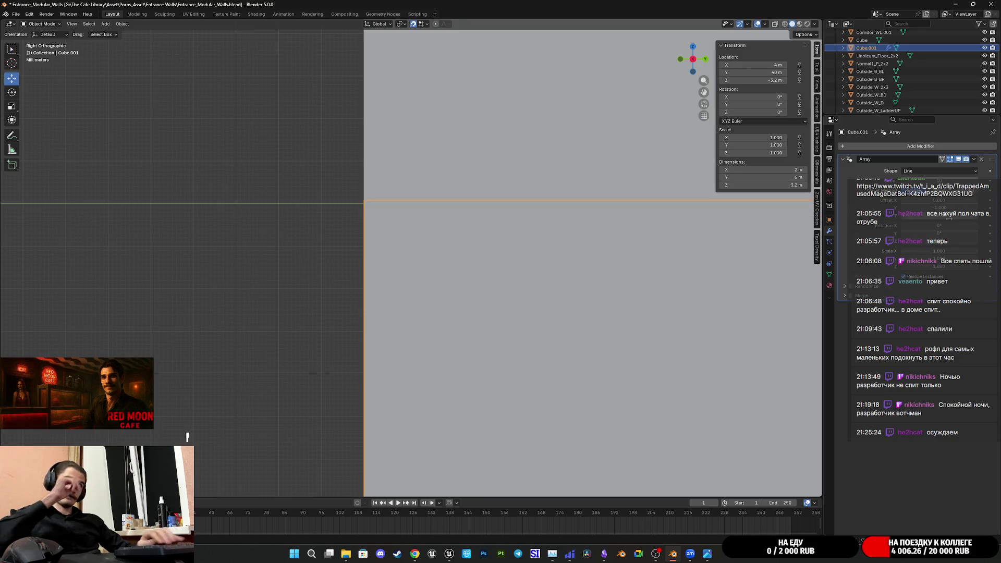
{"action": "left_click", "coordinate": [950, 219]}
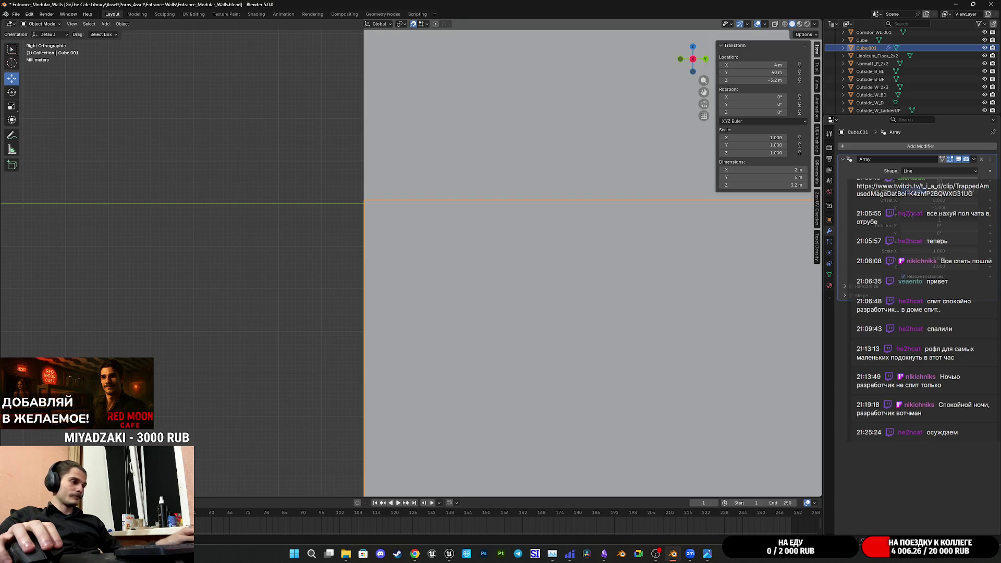
{"action": "key", "text": "Return"}
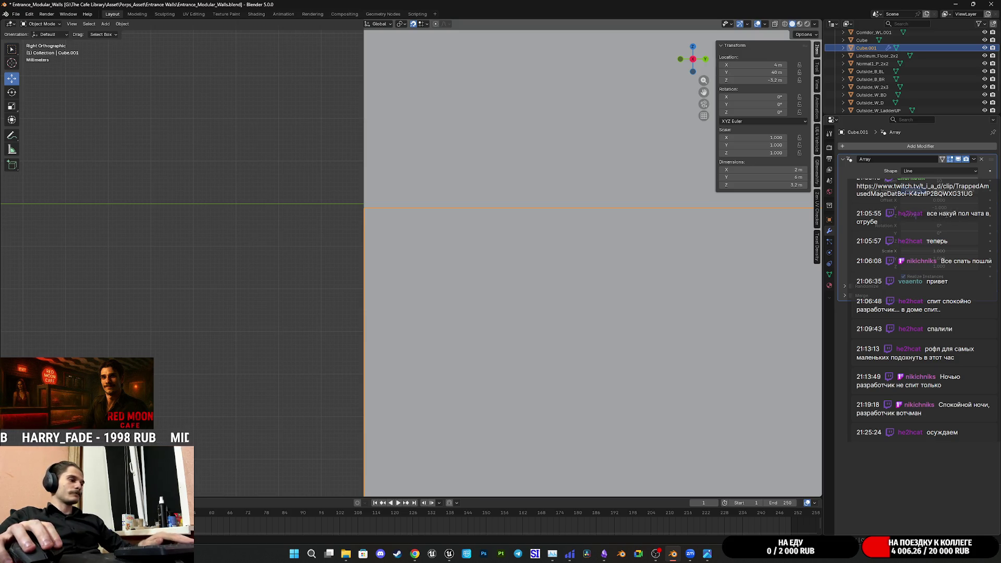
{"action": "scroll", "coordinate": [367, 195], "scroll_direction": "up", "scroll_amount": 5}
{"action": "scroll", "coordinate": [367, 195], "scroll_direction": "down", "scroll_amount": 5, "text": "ctrl"}
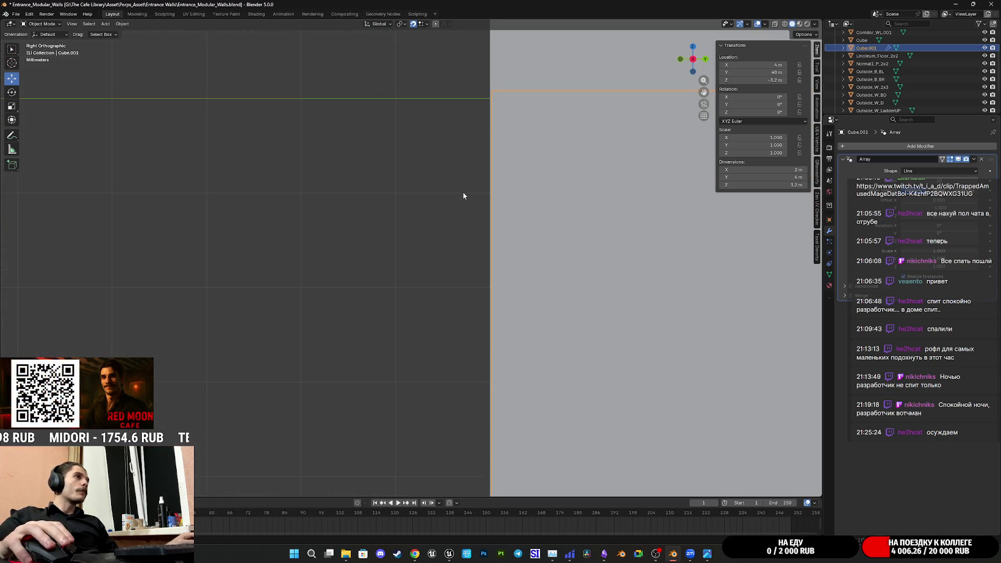
{"action": "scroll", "coordinate": [470, 189], "scroll_direction": "down", "scroll_amount": 10}
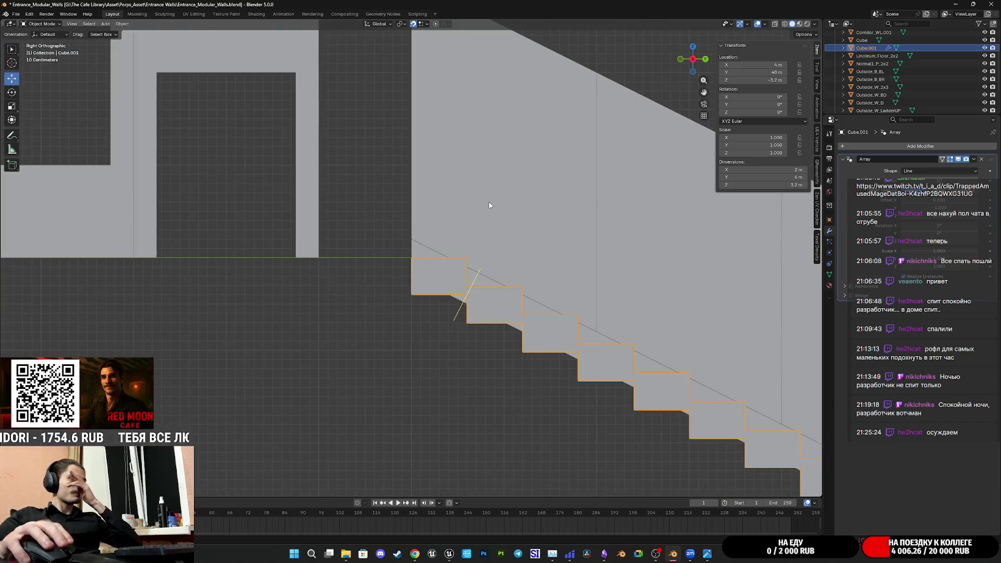
- Orbit and zoom around the taller staircase under the slanted wall, then enter Edit Mode on Cube.001
{"action": "middle_click_drag", "start_coordinate": [576, 286], "coordinate": [544, 261], "text": "shift"}
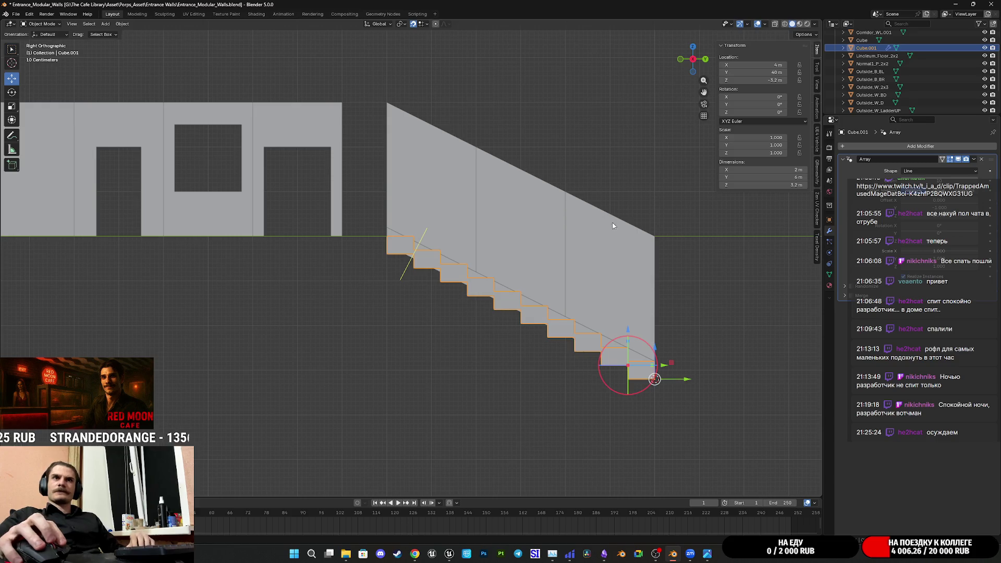
{"action": "mouse_move", "coordinate": [655, 365]}
{"action": "middle_mouse_down"}
{"action": "mouse_move", "coordinate": [672, 373]}
{"action": "mouse_move", "coordinate": [706, 356]}
{"action": "mouse_move", "coordinate": [571, 329]}
{"action": "mouse_move", "coordinate": [478, 297]}
{"action": "middle_mouse_up"}
{"action": "scroll", "coordinate": [570, 330], "scroll_direction": "up", "scroll_amount": 3}
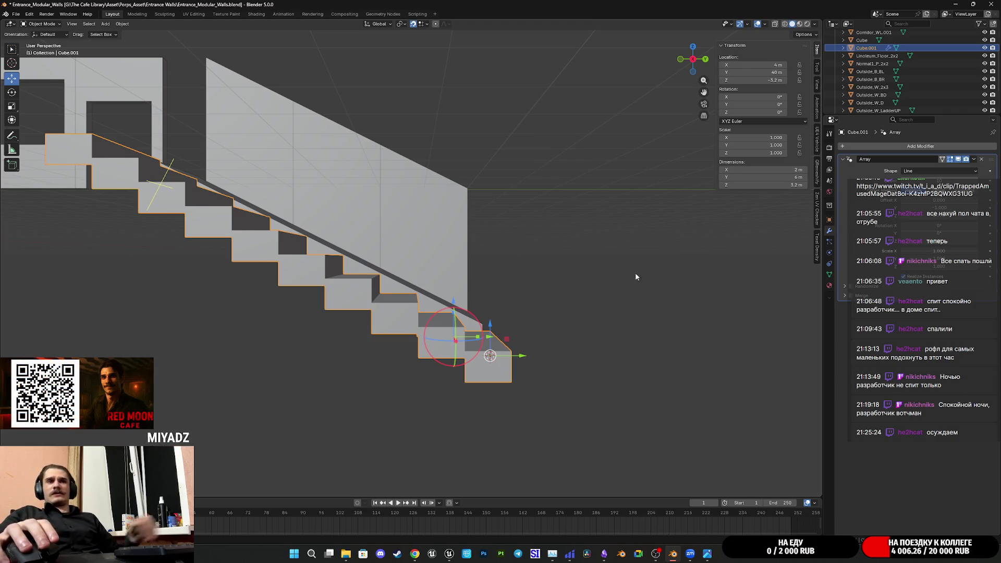
{"action": "scroll", "coordinate": [599, 313], "scroll_direction": "up", "scroll_amount": 3}
{"action": "mouse_move", "coordinate": [594, 332]}
{"action": "middle_mouse_down"}
{"action": "mouse_move", "coordinate": [530, 315]}
{"action": "mouse_move", "coordinate": [509, 329]}
{"action": "mouse_move", "coordinate": [611, 357]}
{"action": "middle_mouse_up"}
{"action": "scroll", "coordinate": [604, 356], "scroll_direction": "up", "scroll_amount": 2}
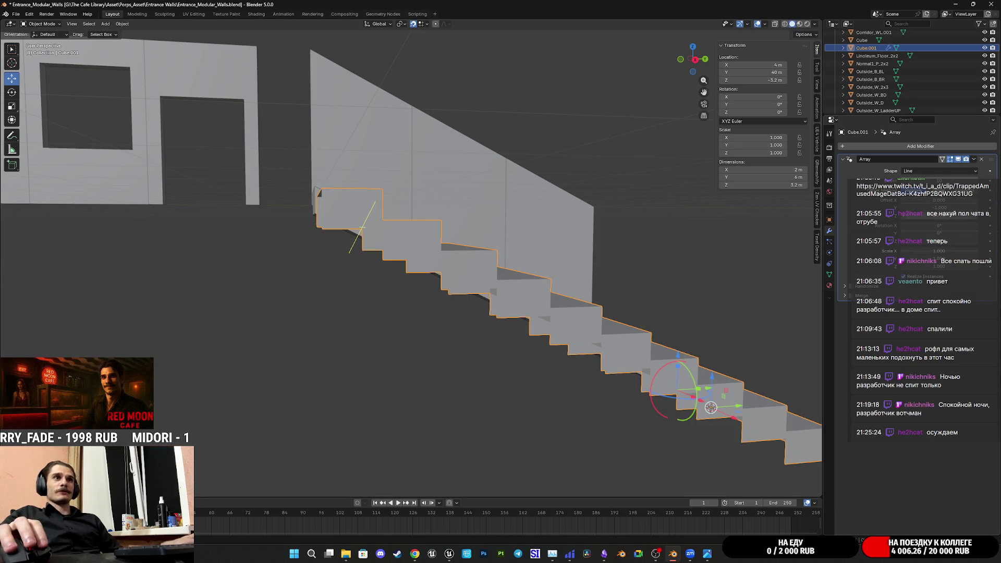
{"action": "middle_click_drag", "start_coordinate": [569, 240], "coordinate": [494, 301]}
{"action": "key", "text": "Tab"}
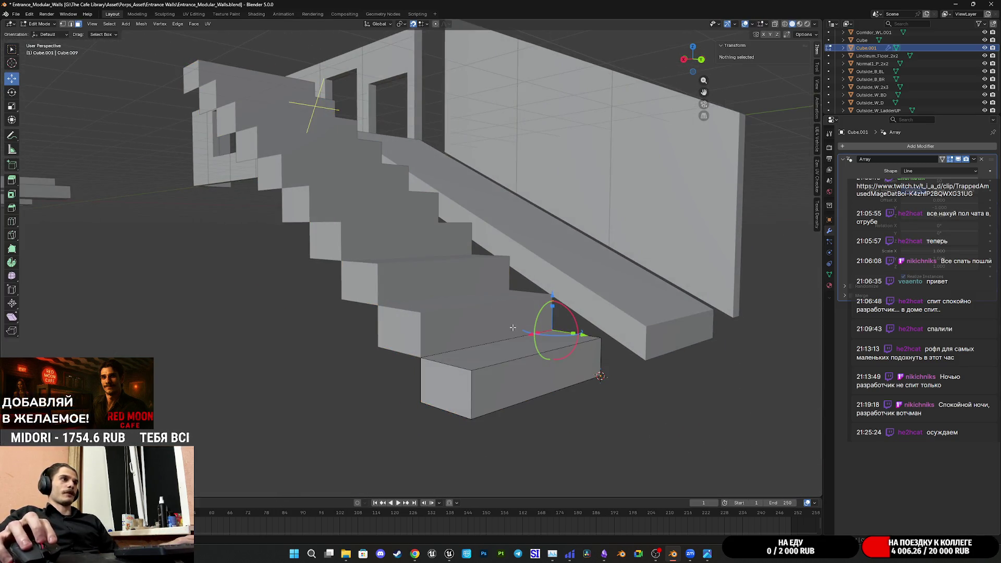
- Select the bottom step's top face and lower it by 0.2 m
{"action": "left_click", "coordinate": [487, 351]}
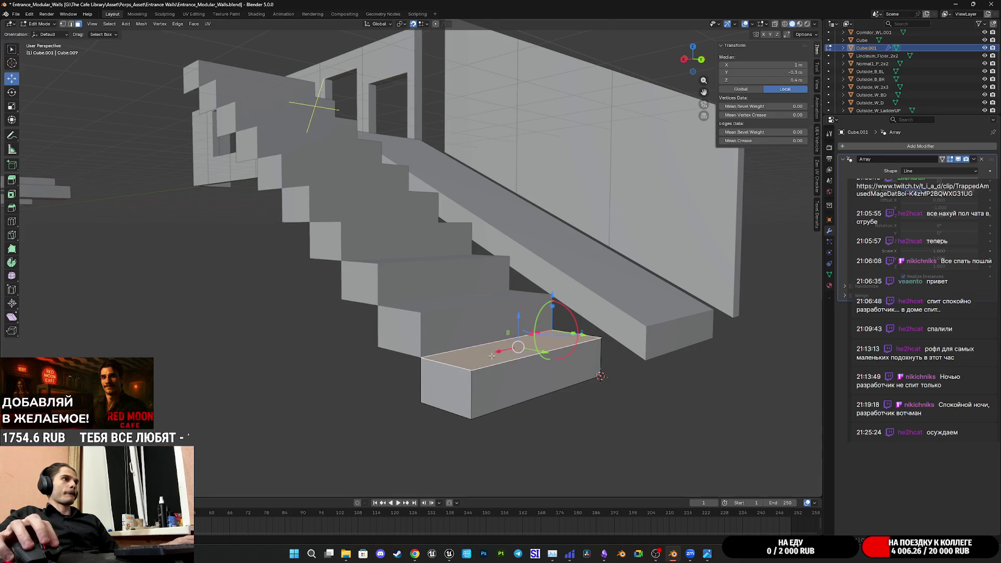
{"action": "left_click_drag", "start_coordinate": [518, 320], "coordinate": [518, 324]}
{"action": "middle_click_drag", "start_coordinate": [518, 324], "coordinate": [697, 115]}
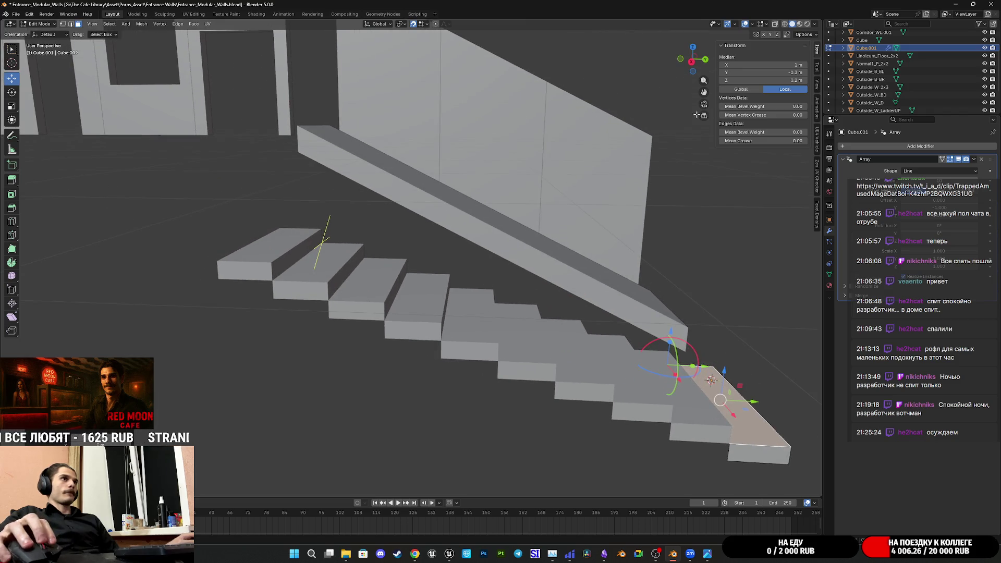
{"action": "left_click_drag", "start_coordinate": [694, 64], "coordinate": [692, 67]}
- In Right view, raise the step's top face to about 0.34 m so the arrayed steps meet
{"action": "left_click", "coordinate": [692, 62]}
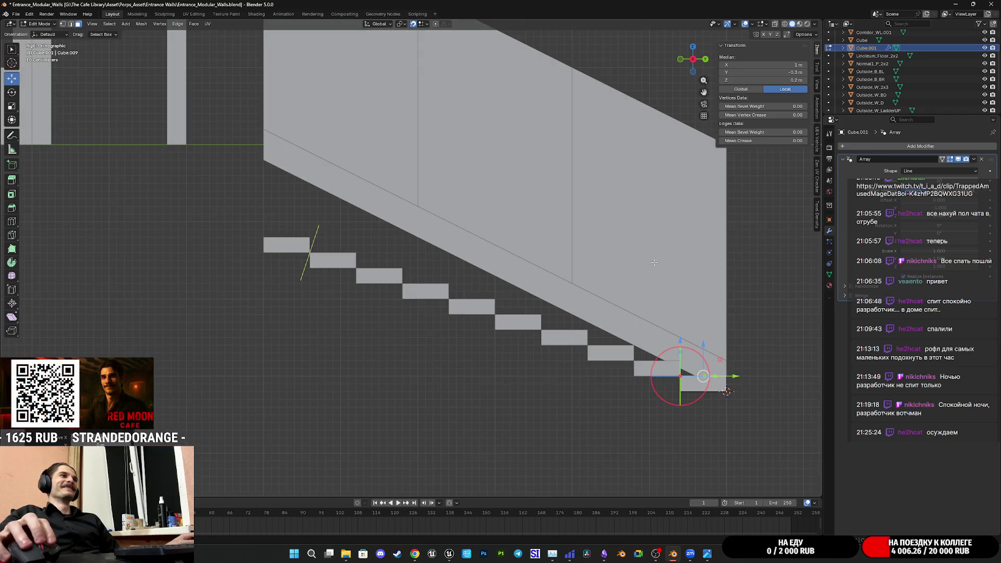
{"action": "scroll", "coordinate": [687, 344], "scroll_direction": "up", "scroll_amount": 3}
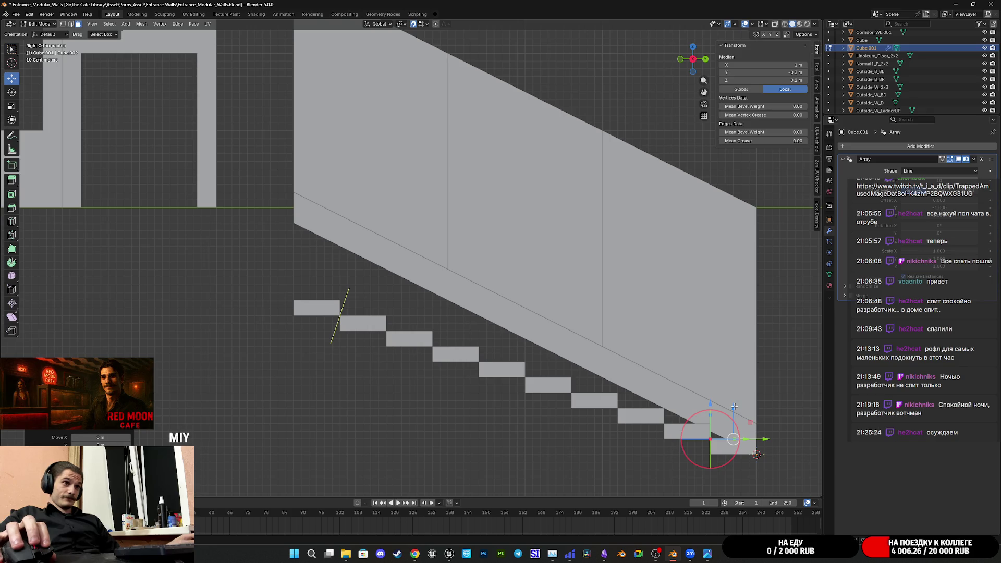
{"action": "middle_click_drag", "start_coordinate": [731, 401], "coordinate": [642, 370], "text": "shift"}
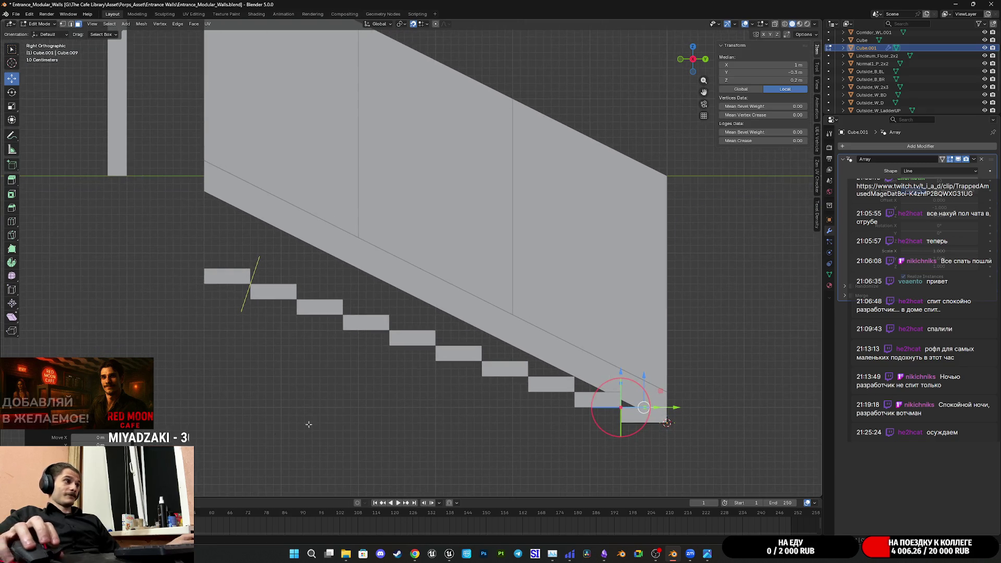
{"action": "left_click_drag", "start_coordinate": [643, 407], "coordinate": [644, 396]}
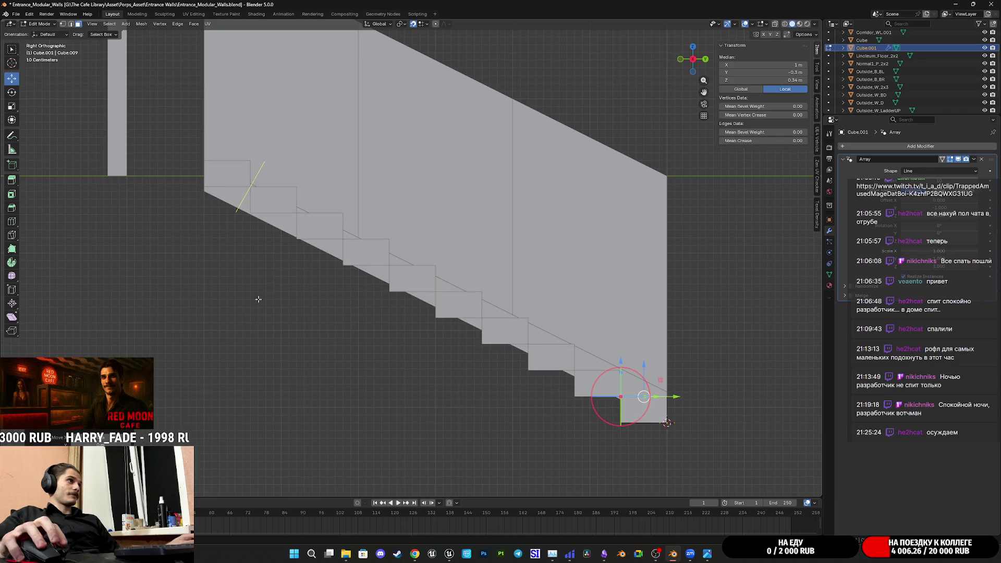
{"action": "scroll", "coordinate": [252, 315], "scroll_direction": "up", "scroll_amount": 8}
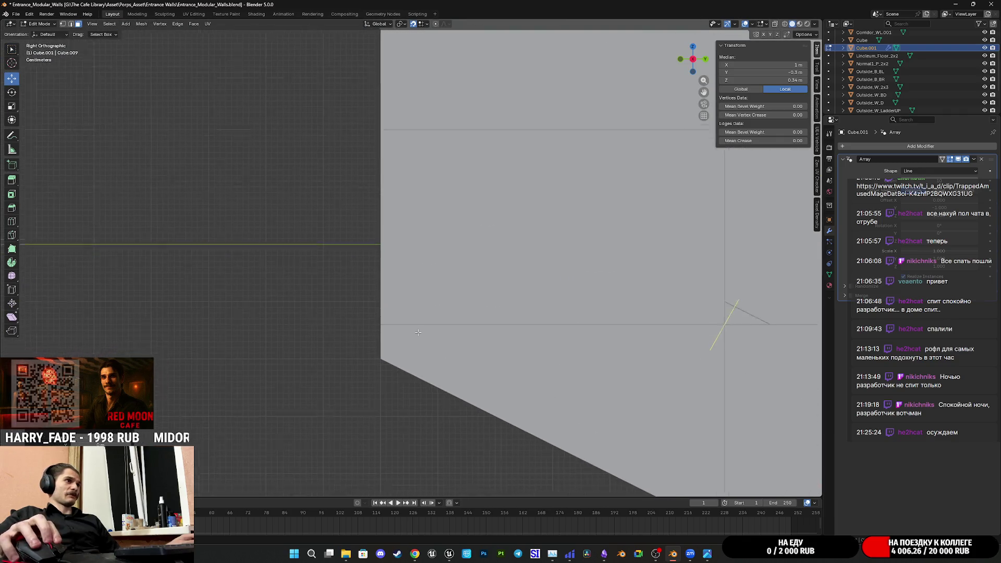
- Try step-face heights between 0.34 and 0.315 m, settling on 0.32 m
{"action": "scroll", "coordinate": [227, 473], "scroll_direction": "up", "scroll_amount": 1}
{"action": "key", "text": "ctrl+z"}
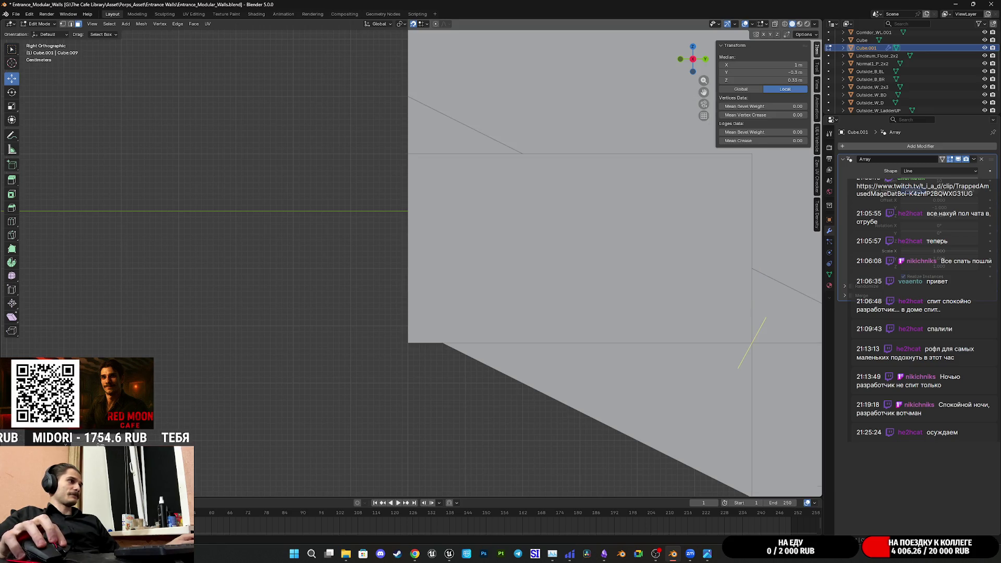
{"action": "key", "text": "ctrl+shift+z"}
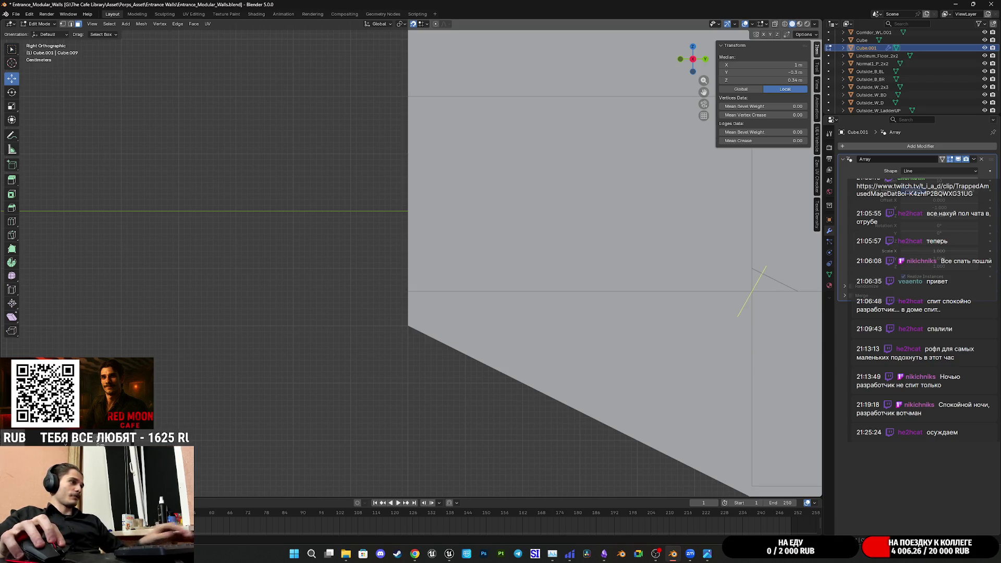
{"action": "key", "text": "ctrl+shift+z"}
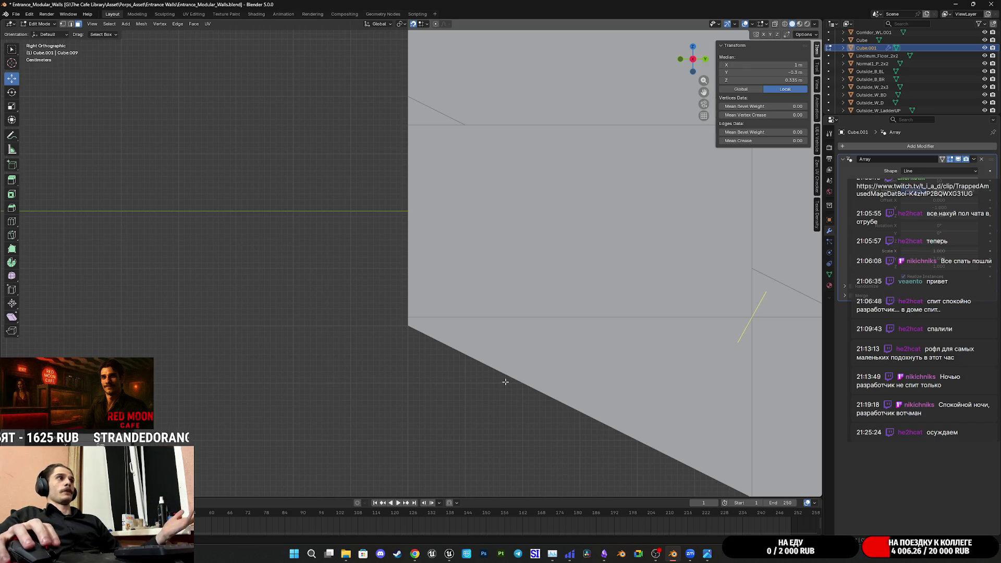
{"action": "key", "text": "ctrl+shift+z"}
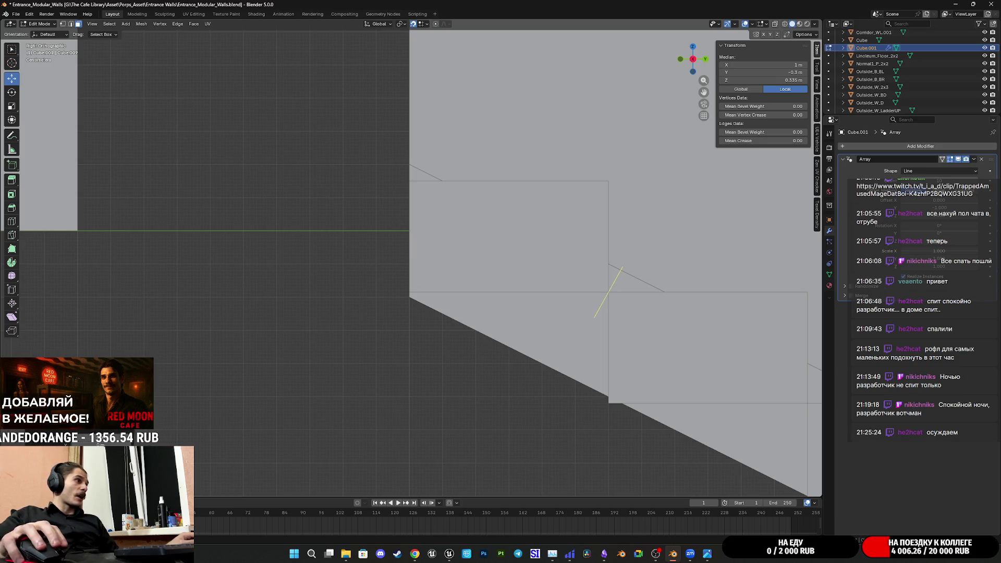
{"action": "key", "text": "ctrl+shift+z"}
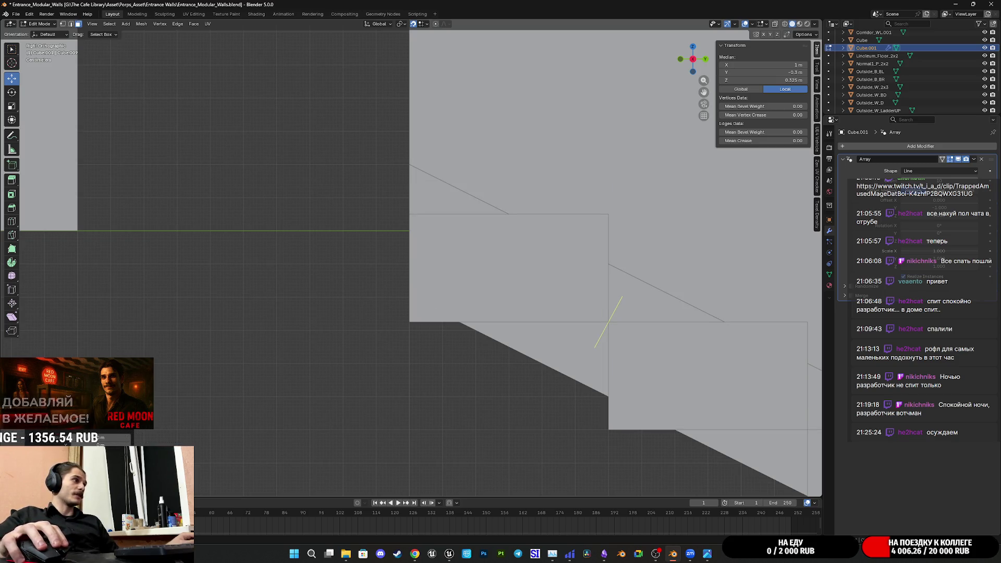
{"action": "key", "text": "ctrl+shift+z"}
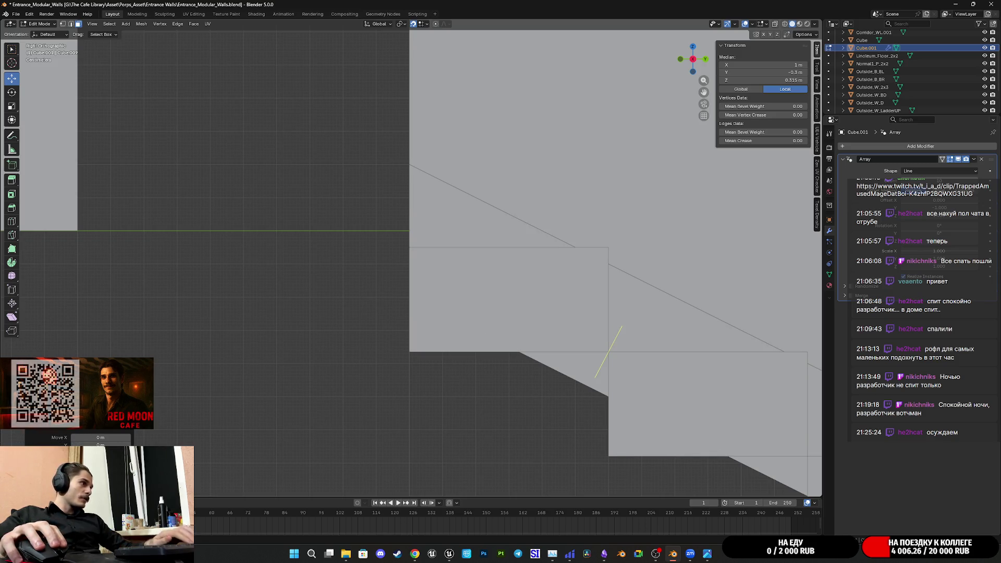
{"action": "key", "text": "ctrl+z"}
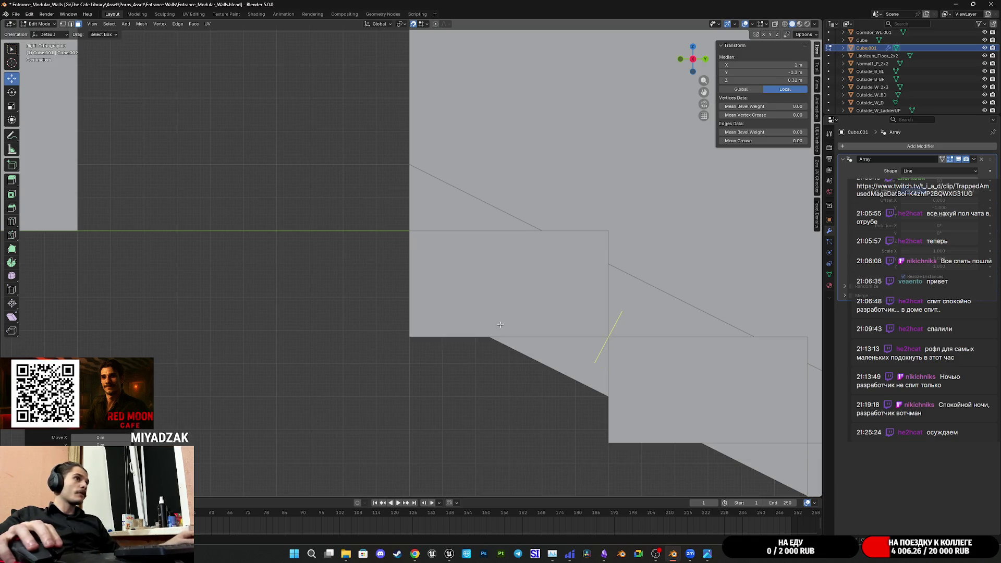
{"action": "scroll", "coordinate": [377, 307], "scroll_direction": "down", "scroll_amount": 6}
{"action": "mouse_move", "coordinate": [377, 307]}
{"action": "middle_mouse_down"}
{"action": "mouse_move", "coordinate": [458, 362]}
{"action": "mouse_move", "coordinate": [545, 303]}
{"action": "mouse_move", "coordinate": [501, 344]}
{"action": "mouse_move", "coordinate": [468, 316]}
{"action": "mouse_move", "coordinate": [459, 321]}
{"action": "middle_mouse_up"}
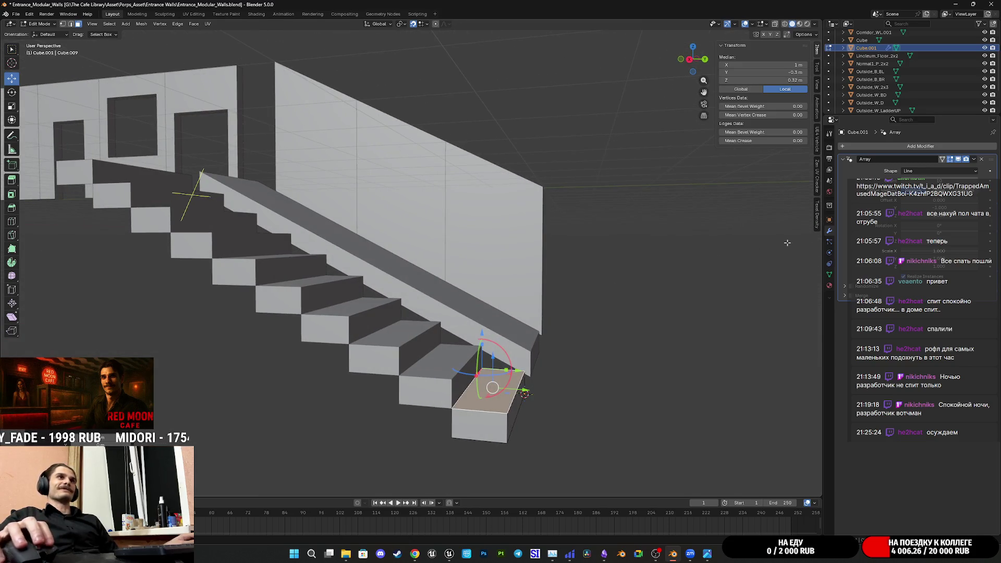
- Select one bottom-step edge and add the step's lower bottom edge to the selection
{"action": "mouse_move", "coordinate": [540, 344]}
{"action": "middle_mouse_down"}
{"action": "mouse_move", "coordinate": [469, 351]}
{"action": "mouse_move", "coordinate": [542, 360]}
{"action": "mouse_move", "coordinate": [532, 346]}
{"action": "mouse_move", "coordinate": [481, 437]}
{"action": "middle_mouse_up"}
{"action": "scroll", "coordinate": [542, 360], "scroll_direction": "up", "scroll_amount": 3}
{"action": "left_click", "coordinate": [529, 339]}
{"action": "left_click", "coordinate": [476, 442], "text": "shift"}
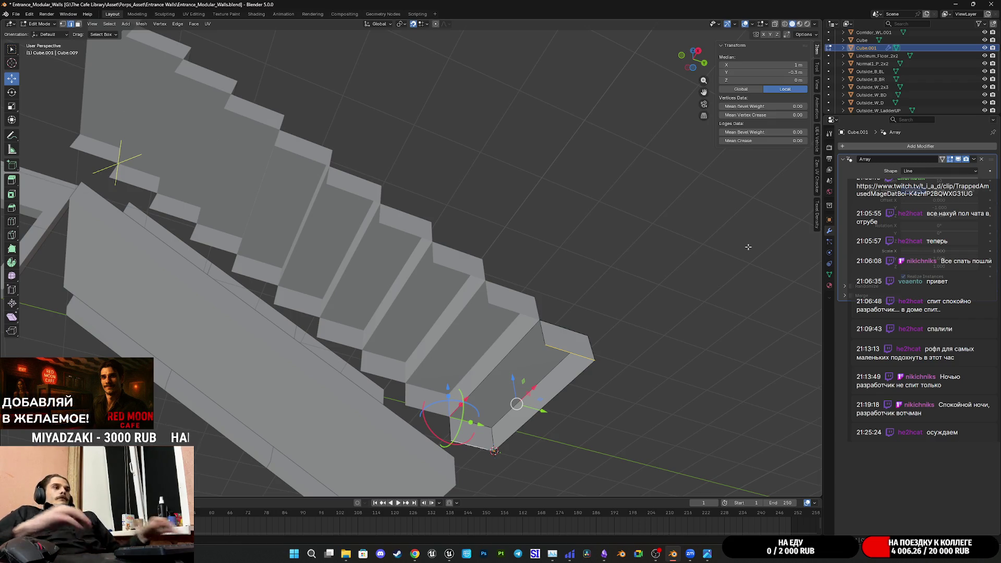
{"action": "mouse_move", "coordinate": [553, 238]}
{"action": "middle_mouse_down"}
{"action": "mouse_move", "coordinate": [529, 241]}
{"action": "mouse_move", "coordinate": [501, 289]}
{"action": "middle_mouse_up"}
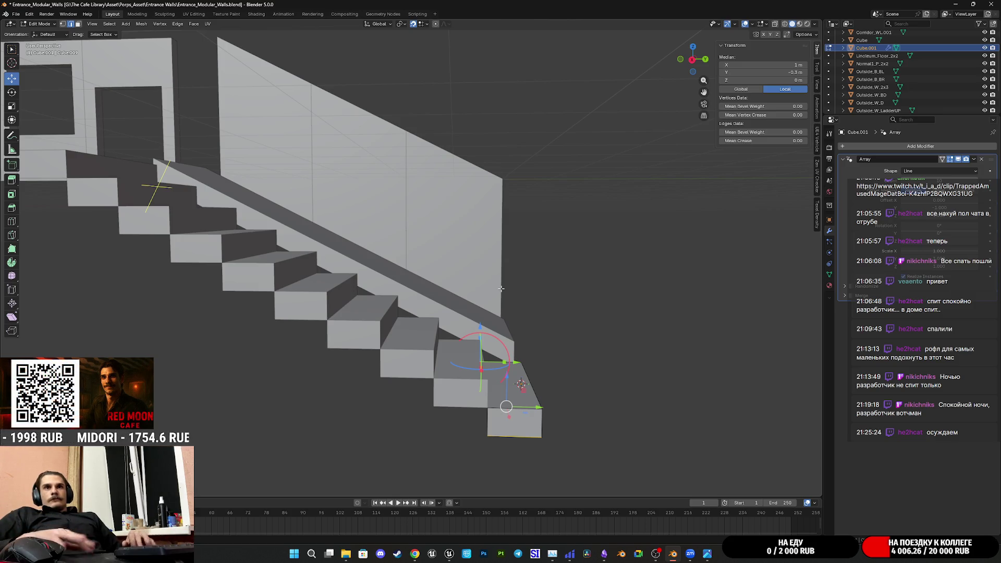
{"action": "mouse_move", "coordinate": [501, 288]}
{"action": "middle_mouse_down"}
{"action": "mouse_move", "coordinate": [607, 279]}
{"action": "mouse_move", "coordinate": [579, 281]}
{"action": "middle_mouse_up"}
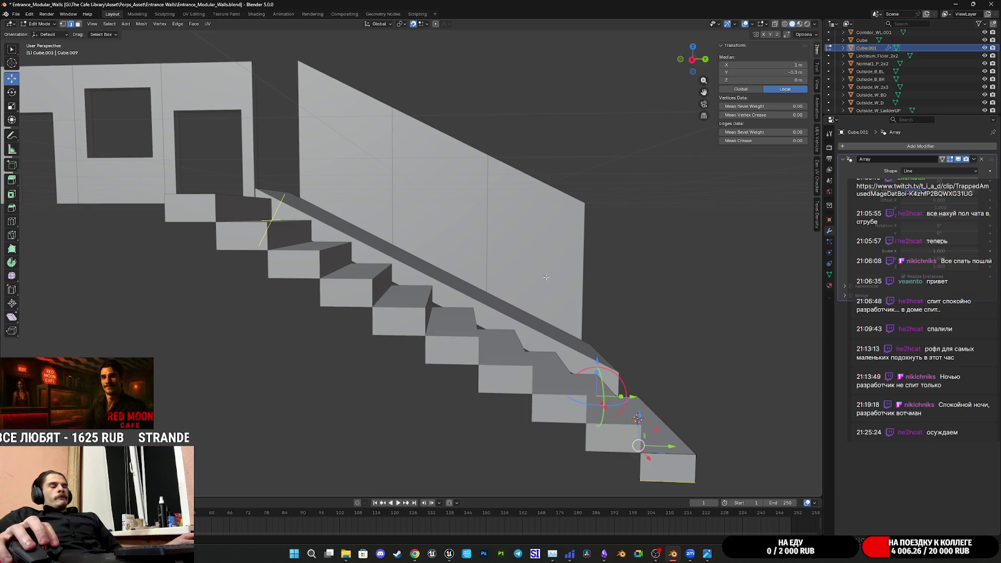
{"action": "scroll", "coordinate": [543, 276], "scroll_direction": "up", "scroll_amount": 1}
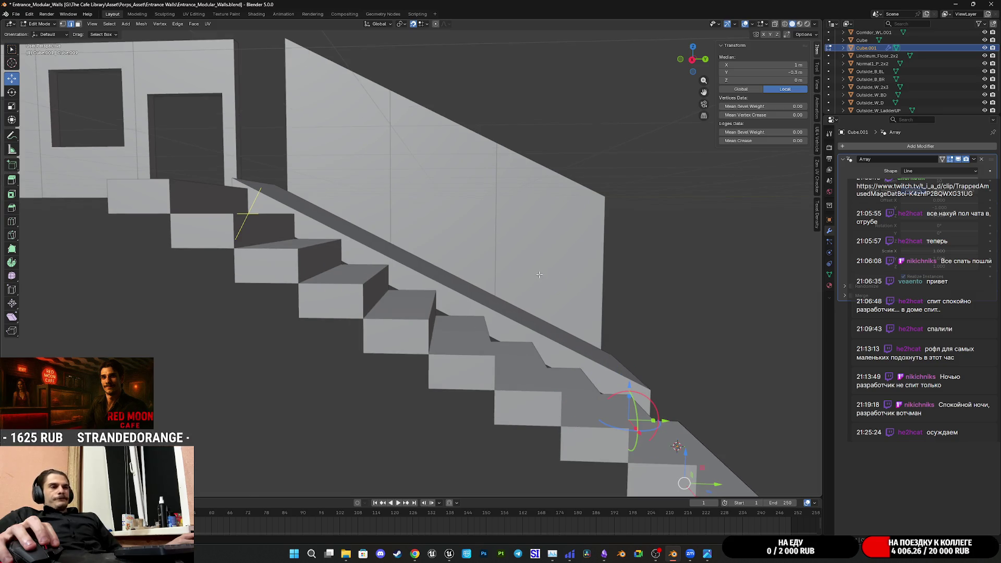
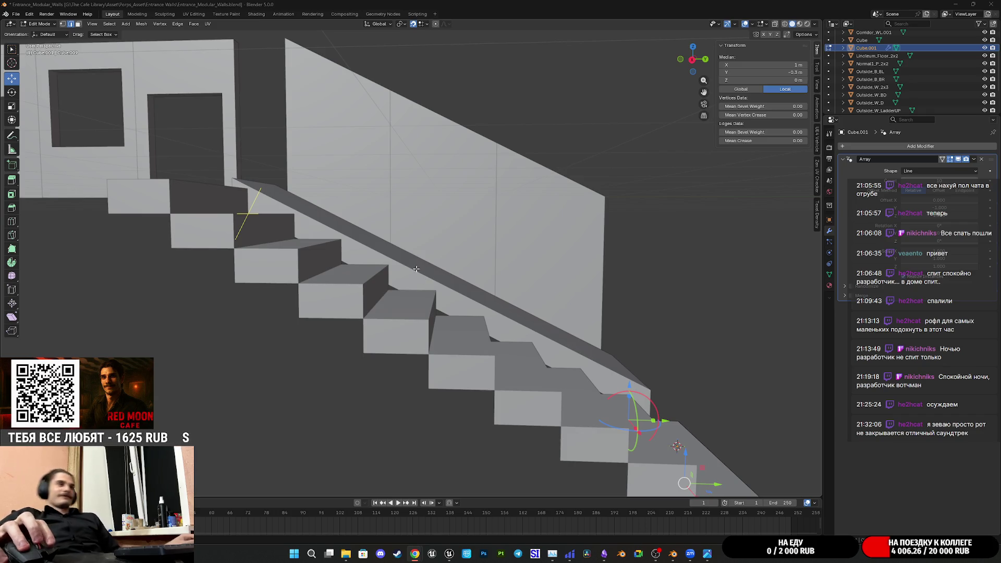
- Toggle X-ray display and orbit in close to the stairs
{"action": "key", "text": "alt+z"}
{"action": "mouse_move", "coordinate": [416, 269]}
{"action": "middle_mouse_down"}
{"action": "mouse_move", "coordinate": [427, 253]}
{"action": "mouse_move", "coordinate": [530, 239]}
{"action": "middle_mouse_up"}
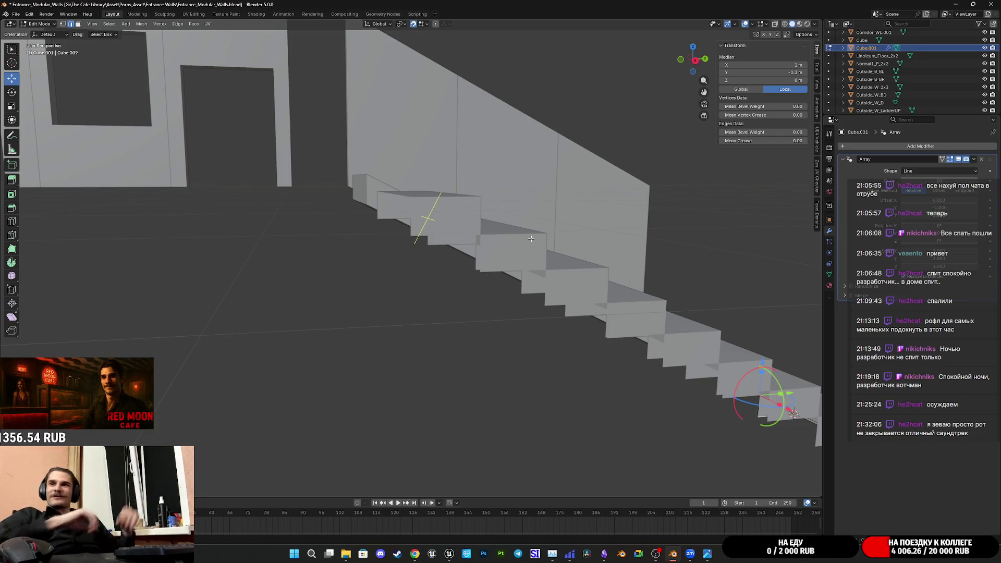
{"action": "mouse_move", "coordinate": [530, 217]}
{"action": "middle_mouse_down"}
{"action": "mouse_move", "coordinate": [571, 235]}
{"action": "mouse_move", "coordinate": [551, 232]}
{"action": "mouse_move", "coordinate": [553, 219]}
{"action": "mouse_move", "coordinate": [479, 257]}
{"action": "middle_mouse_up"}
{"action": "scroll", "coordinate": [521, 233], "scroll_direction": "up", "scroll_amount": 5}
- Save the scene to Entrance_Modular_Walls.blend and look at the stair mesh from below
{"action": "key", "text": "ctrl+s"}
{"action": "scroll", "coordinate": [479, 257], "scroll_direction": "down", "scroll_amount": 3}
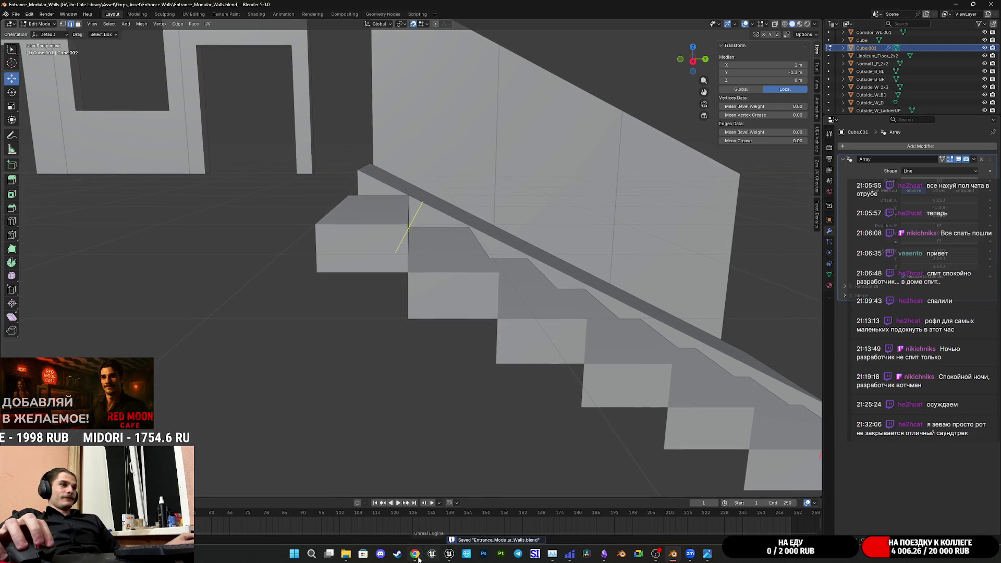
{"action": "mouse_move", "coordinate": [415, 554]}
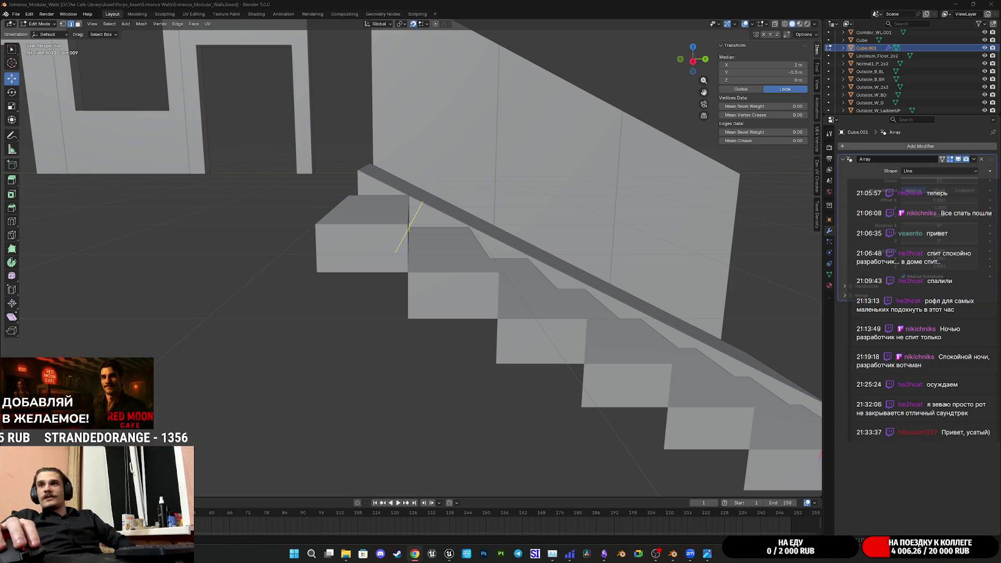
{"action": "mouse_move", "coordinate": [511, 292]}
{"action": "middle_mouse_down"}
{"action": "mouse_move", "coordinate": [513, 249]}
{"action": "mouse_move", "coordinate": [487, 281]}
{"action": "mouse_move", "coordinate": [503, 297]}
{"action": "mouse_move", "coordinate": [446, 295]}
{"action": "mouse_move", "coordinate": [485, 302]}
{"action": "middle_mouse_up"}
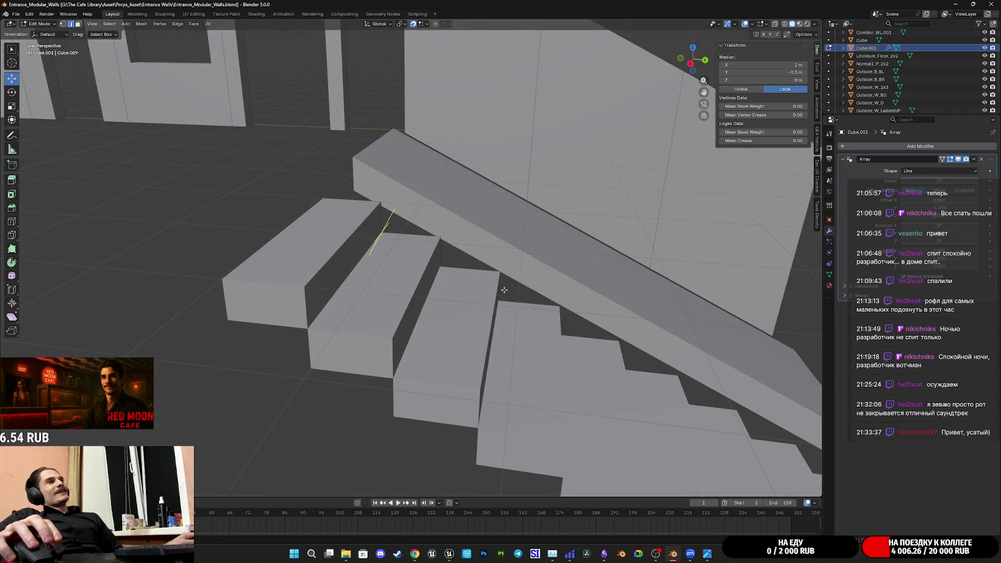
- Inspect the staircase's underside and top, then save the file again
{"action": "mouse_move", "coordinate": [587, 275]}
{"action": "middle_mouse_down"}
{"action": "mouse_move", "coordinate": [598, 268]}
{"action": "mouse_move", "coordinate": [496, 230]}
{"action": "middle_mouse_up"}
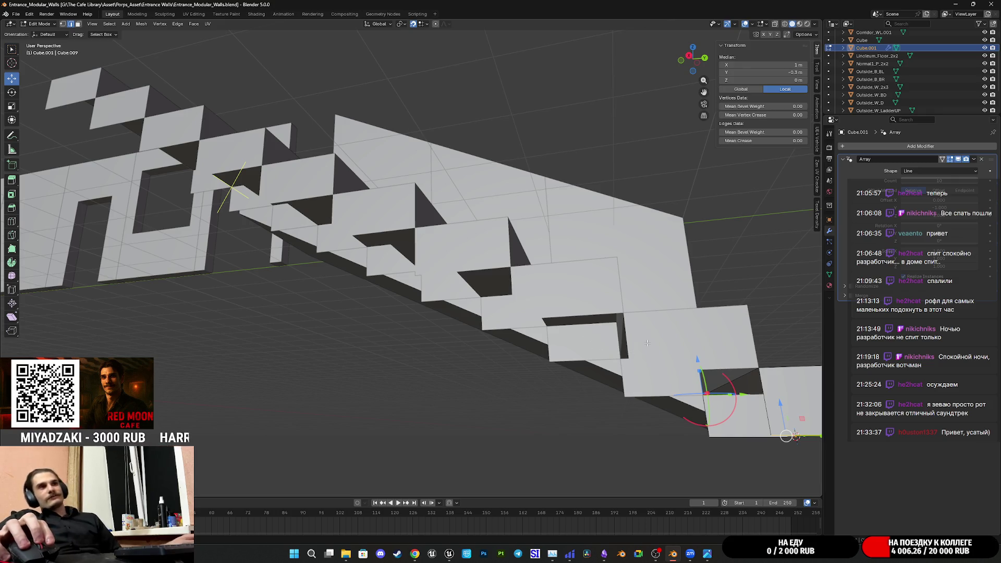
{"action": "scroll", "coordinate": [728, 326], "scroll_direction": "up", "scroll_amount": 1}
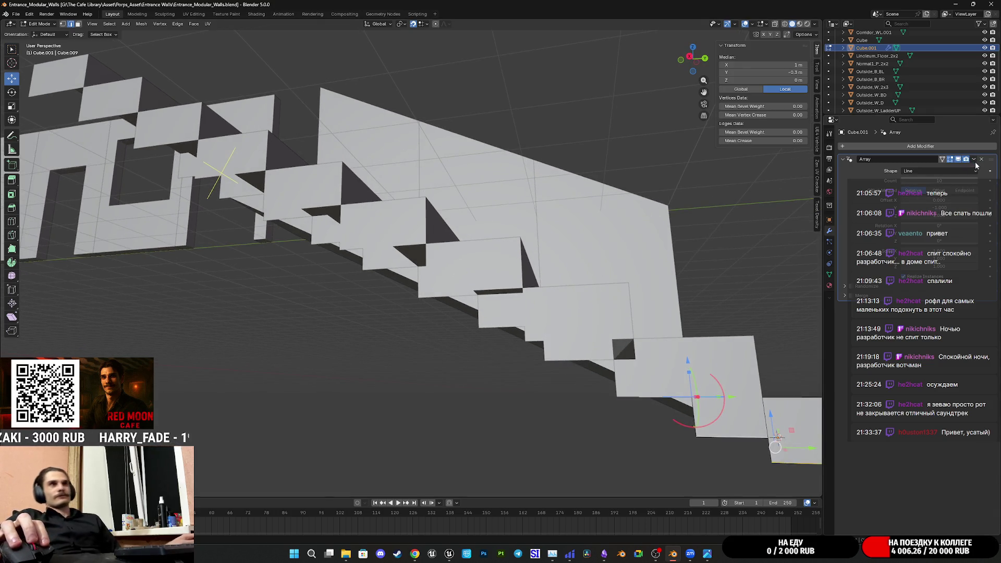
{"action": "mouse_move", "coordinate": [578, 198]}
{"action": "middle_mouse_down"}
{"action": "mouse_move", "coordinate": [574, 255]}
{"action": "mouse_move", "coordinate": [599, 269]}
{"action": "middle_mouse_up"}
{"action": "scroll", "coordinate": [575, 255], "scroll_direction": "down", "scroll_amount": 8}
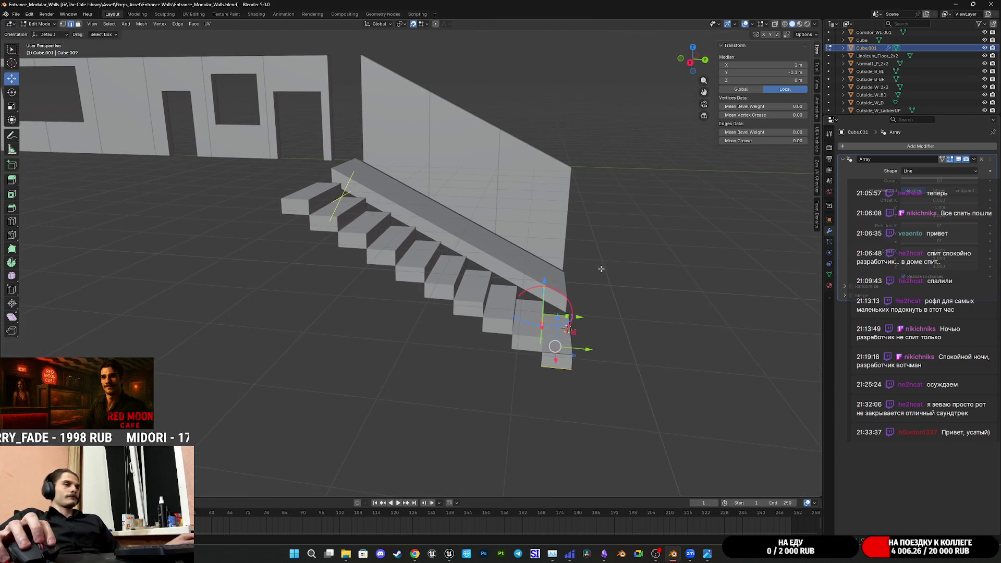
{"action": "key", "text": "ctrl+s"}
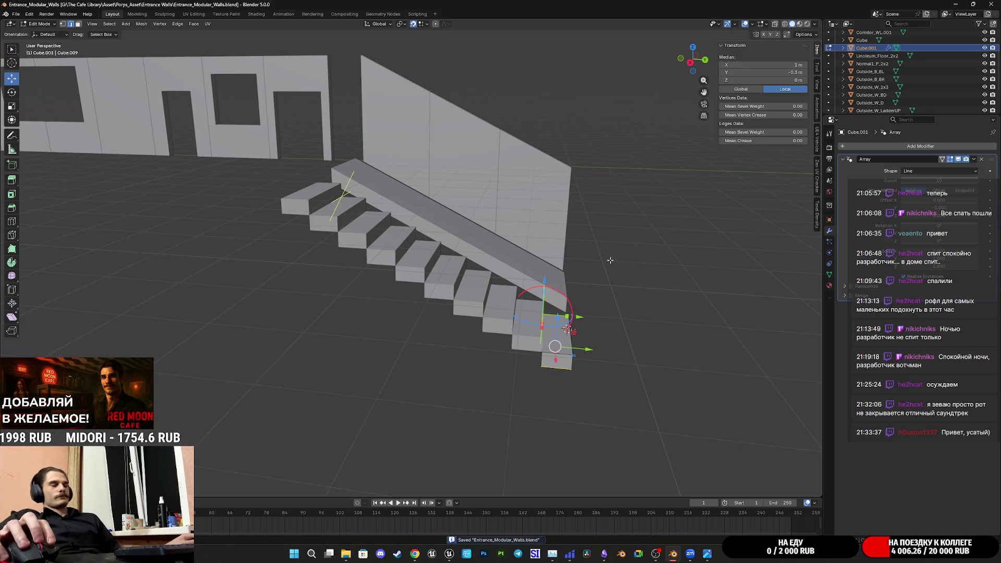
- Turn the view side-on to the staircase and frame it against the wall
{"action": "middle_click_drag", "start_coordinate": [610, 260], "coordinate": [560, 321]}
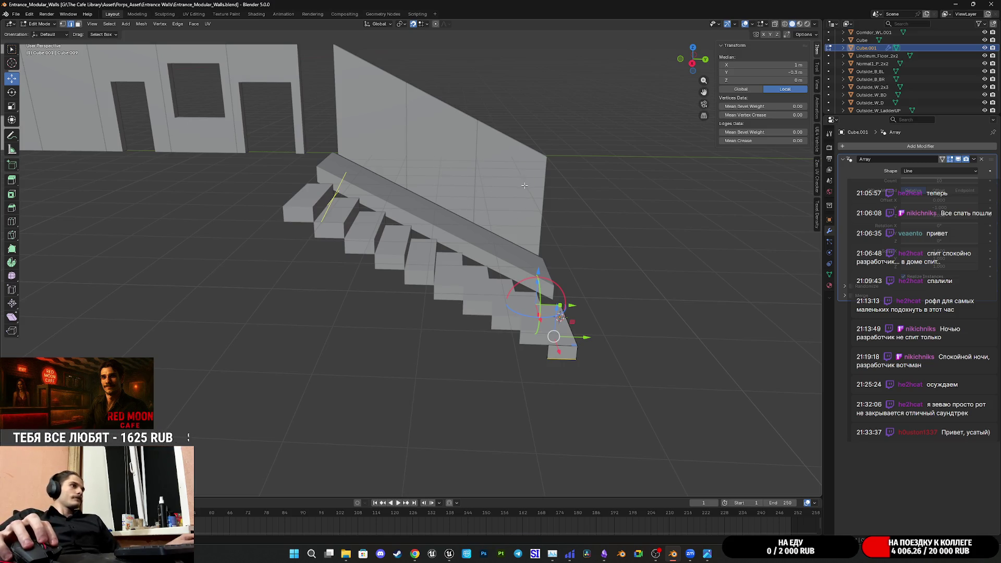
{"action": "mouse_move", "coordinate": [683, 224]}
{"action": "middle_mouse_down"}
{"action": "mouse_move", "coordinate": [670, 271]}
{"action": "mouse_move", "coordinate": [598, 262]}
{"action": "middle_mouse_up"}
{"action": "scroll", "coordinate": [598, 261], "scroll_direction": "up", "scroll_amount": 4}
{"action": "middle_click_drag", "start_coordinate": [578, 333], "coordinate": [584, 337], "text": "shift"}
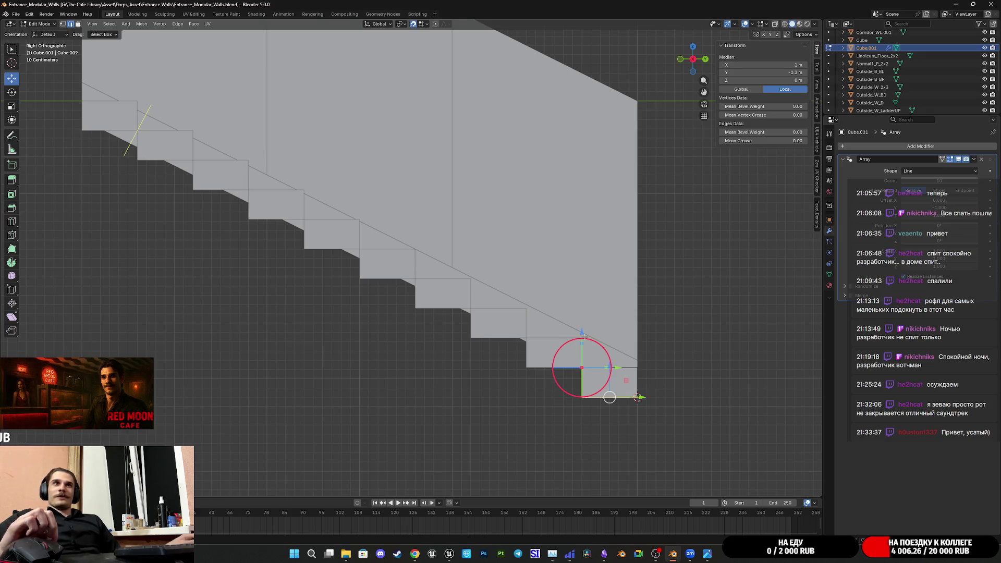
{"action": "scroll", "coordinate": [592, 341], "scroll_direction": "down", "scroll_amount": 2}
{"action": "middle_click_drag", "start_coordinate": [592, 341], "coordinate": [437, 241]}
{"action": "left_click", "coordinate": [390, 427]}
{"action": "middle_click_drag", "start_coordinate": [390, 427], "coordinate": [448, 397]}
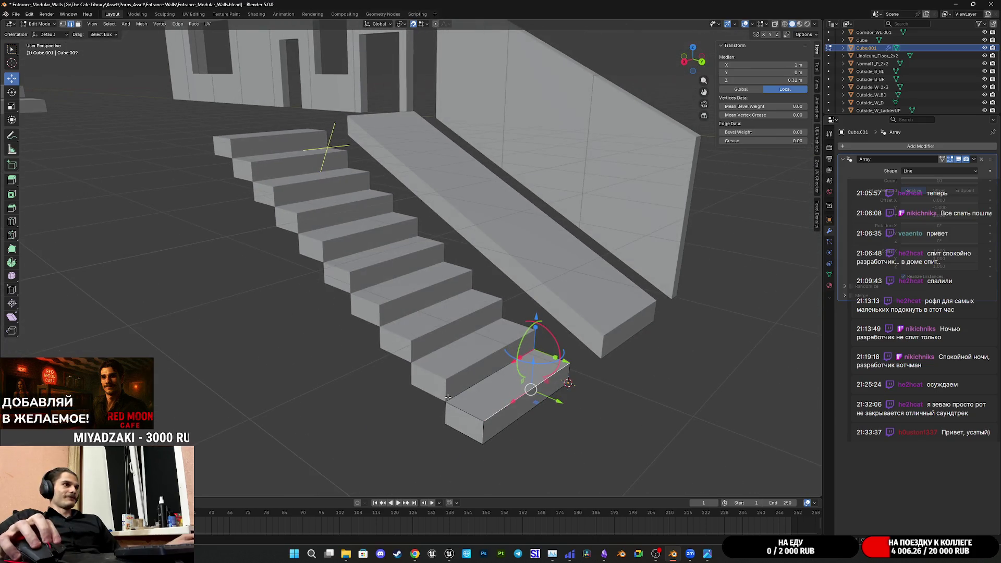
{"action": "left_click", "coordinate": [78, 24]}
{"action": "mouse_move", "coordinate": [469, 313]}
{"action": "middle_mouse_down"}
{"action": "mouse_move", "coordinate": [542, 348]}
{"action": "mouse_move", "coordinate": [499, 329]}
{"action": "middle_mouse_up"}
{"action": "left_click", "coordinate": [545, 348]}
{"action": "key", "text": "alt+a"}
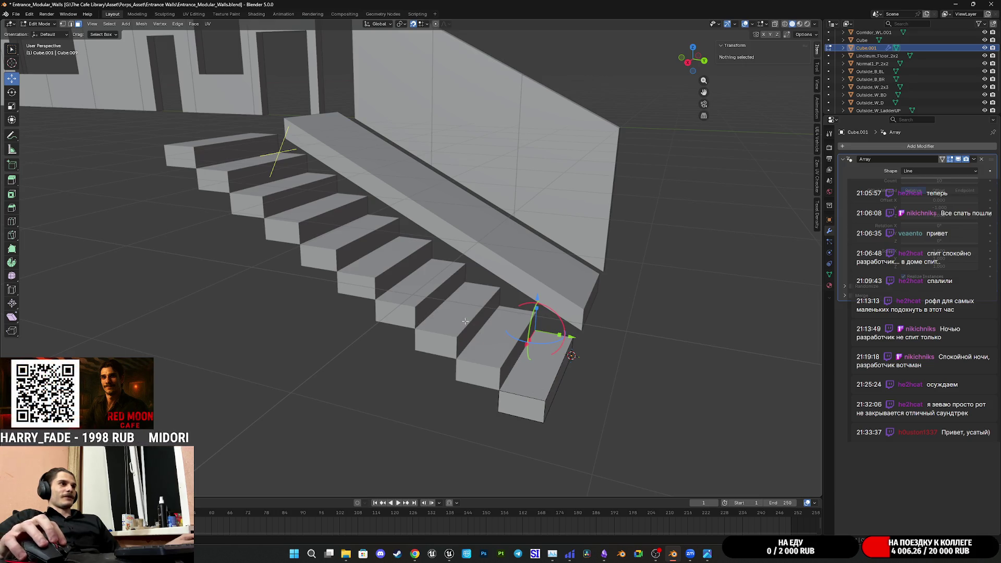
{"action": "middle_click_drag", "start_coordinate": [382, 264], "coordinate": [404, 257]}
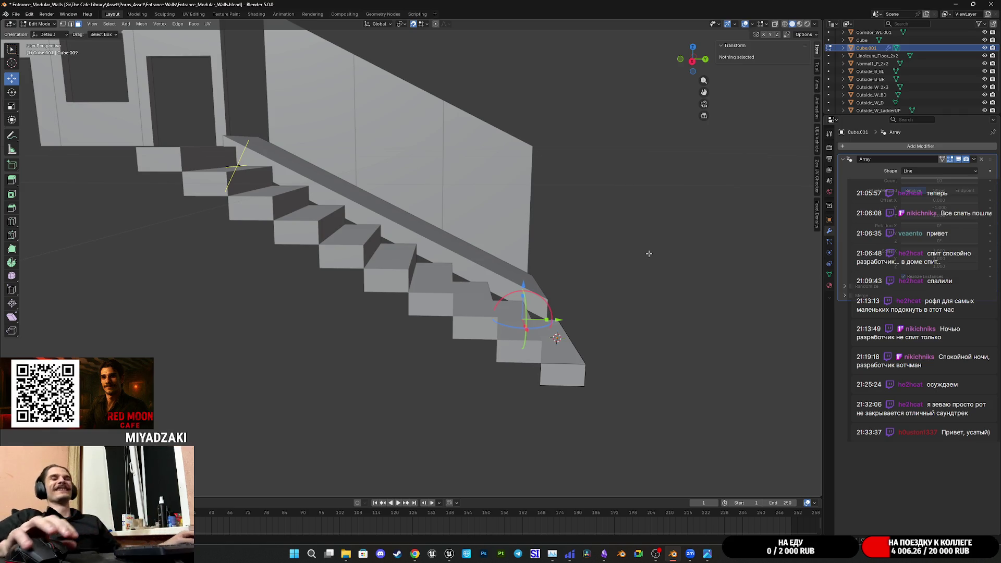
{"action": "middle_click_drag", "start_coordinate": [590, 254], "coordinate": [498, 240]}
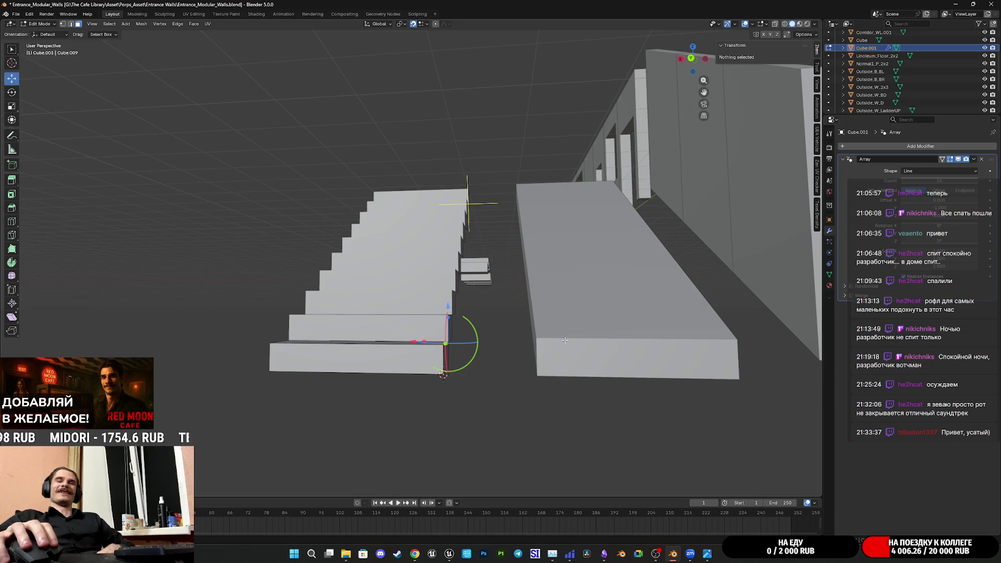
{"action": "mouse_move", "coordinate": [708, 357]}
{"action": "middle_mouse_down"}
{"action": "mouse_move", "coordinate": [597, 350]}
{"action": "mouse_move", "coordinate": [626, 336]}
{"action": "mouse_move", "coordinate": [635, 355]}
{"action": "mouse_move", "coordinate": [617, 316]}
{"action": "middle_mouse_up"}
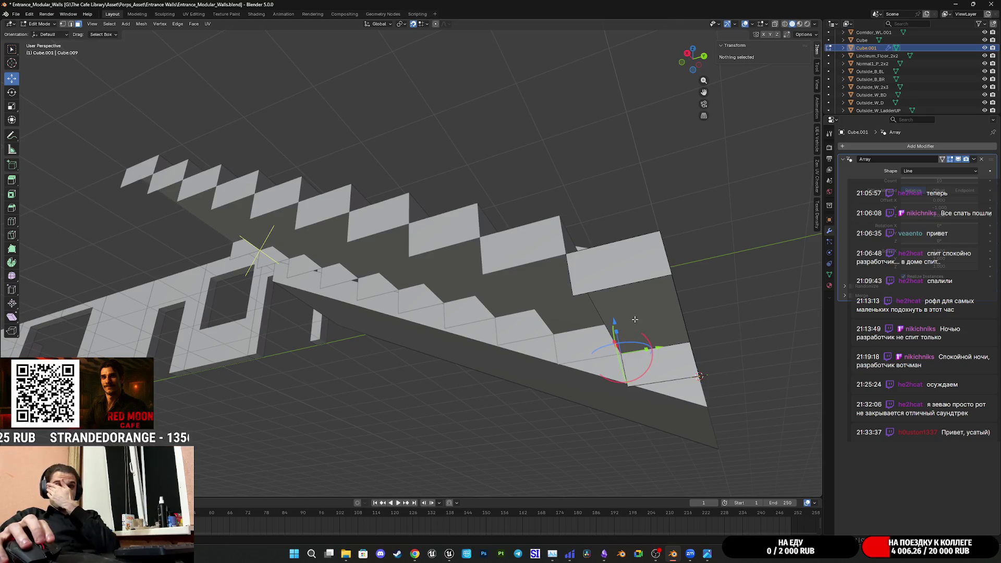
{"action": "mouse_move", "coordinate": [637, 319]}
{"action": "middle_mouse_down"}
{"action": "mouse_move", "coordinate": [652, 344]}
{"action": "mouse_move", "coordinate": [661, 334]}
{"action": "middle_mouse_up"}
{"action": "middle_click_drag", "start_coordinate": [626, 389], "coordinate": [576, 359]}
- In Object Mode, apply the Array modifier from its header dropdown
{"action": "left_click", "coordinate": [973, 159]}
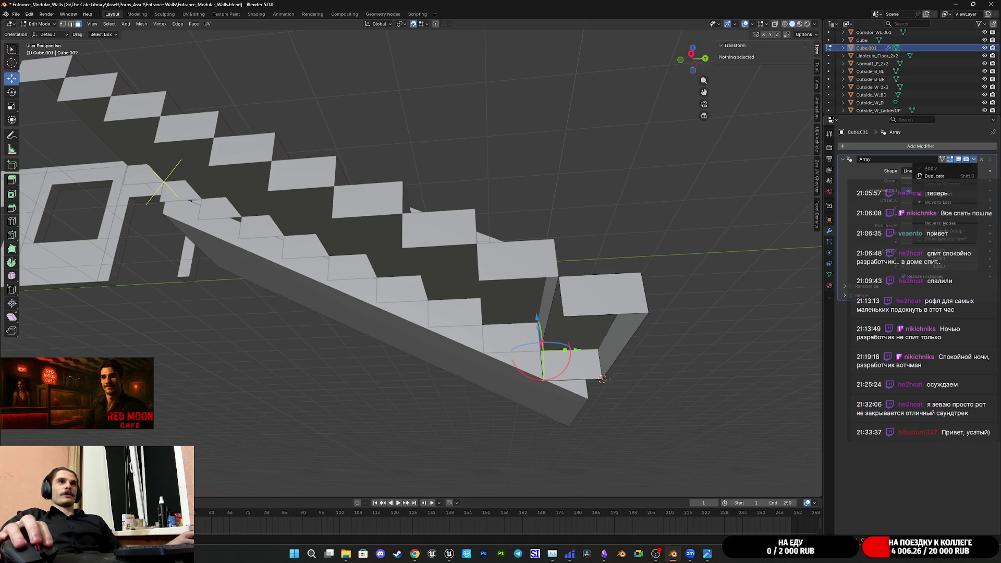
{"action": "left_click", "coordinate": [975, 160]}
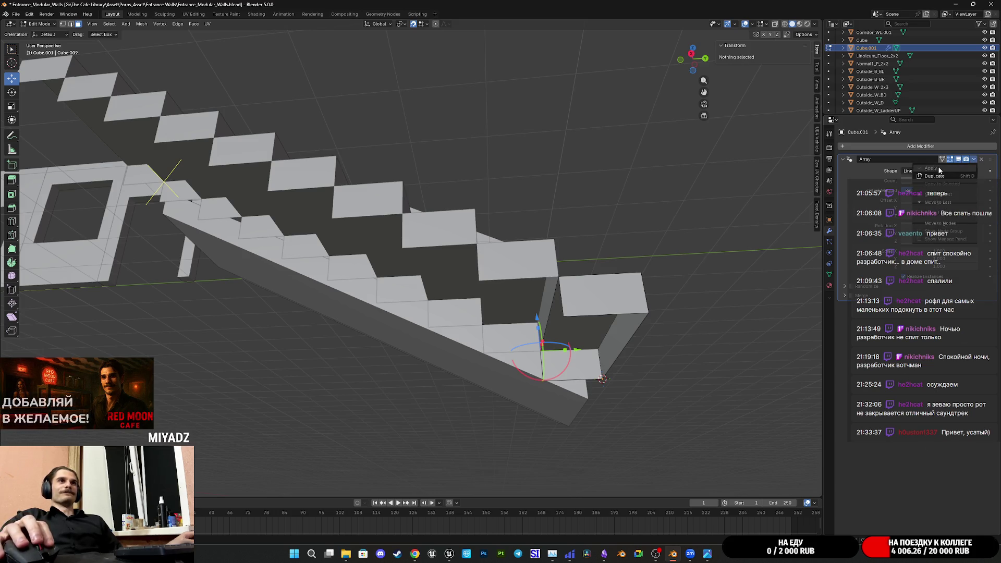
{"action": "middle_click_drag", "start_coordinate": [707, 287], "coordinate": [697, 294]}
{"action": "key", "text": "Tab"}
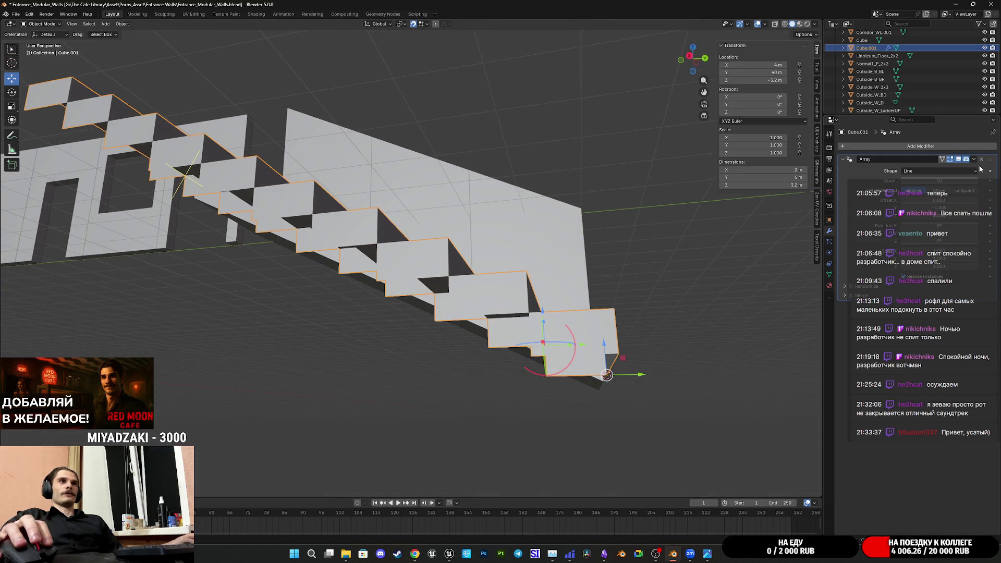
{"action": "left_click", "coordinate": [973, 159]}
{"action": "left_click", "coordinate": [931, 168]}
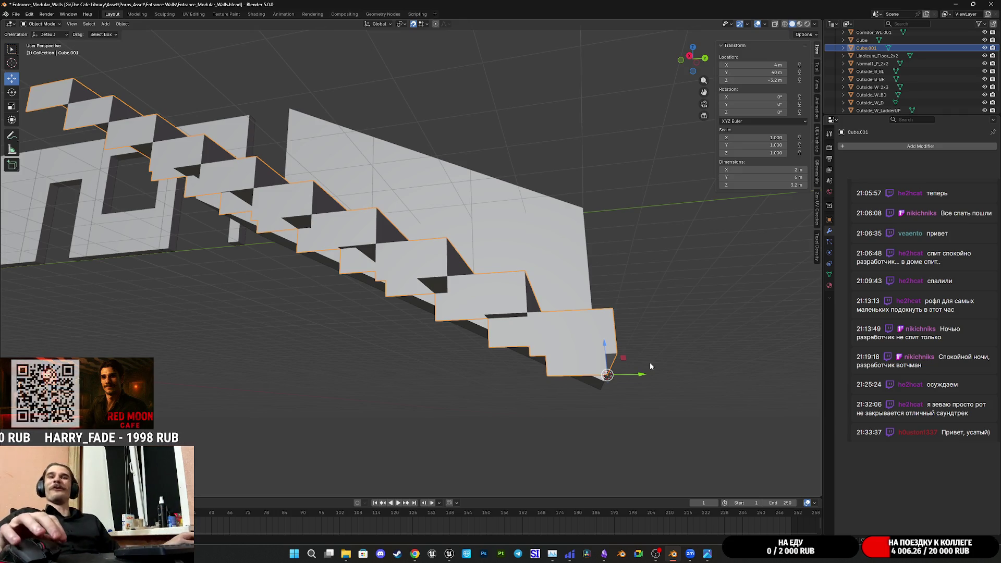
- Inspect the applied stair geometry from several angles and return to Edit Mode
{"action": "mouse_move", "coordinate": [650, 362]}
{"action": "middle_mouse_down"}
{"action": "mouse_move", "coordinate": [608, 308]}
{"action": "mouse_move", "coordinate": [587, 306]}
{"action": "mouse_move", "coordinate": [595, 327]}
{"action": "middle_mouse_up"}
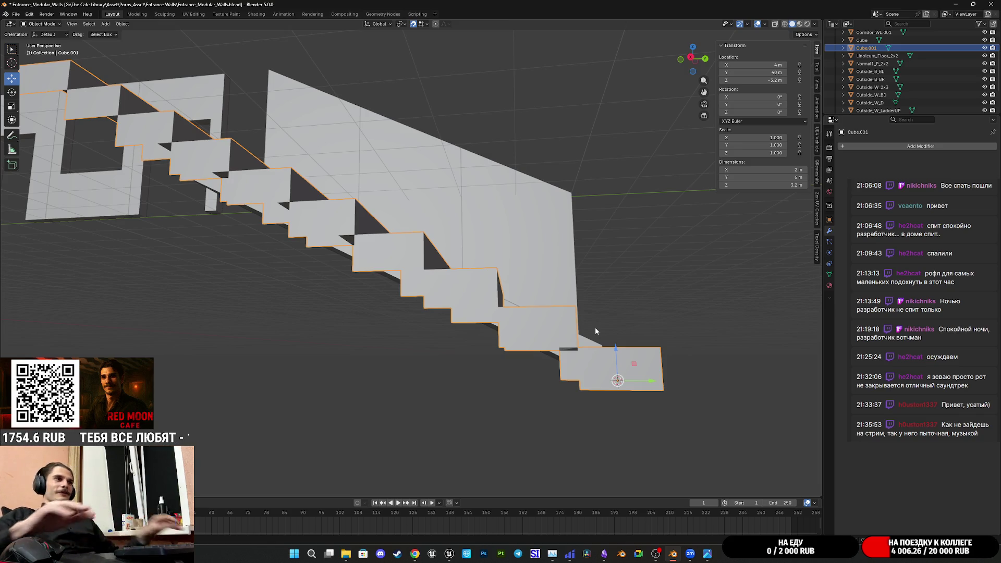
{"action": "mouse_move", "coordinate": [600, 339]}
{"action": "middle_mouse_down"}
{"action": "mouse_move", "coordinate": [612, 340]}
{"action": "mouse_move", "coordinate": [585, 355]}
{"action": "middle_mouse_up"}
{"action": "mouse_move", "coordinate": [588, 307]}
{"action": "middle_mouse_down"}
{"action": "mouse_move", "coordinate": [610, 314]}
{"action": "mouse_move", "coordinate": [551, 272]}
{"action": "mouse_move", "coordinate": [530, 281]}
{"action": "mouse_move", "coordinate": [515, 249]}
{"action": "middle_mouse_up"}
{"action": "key", "text": "Tab"}
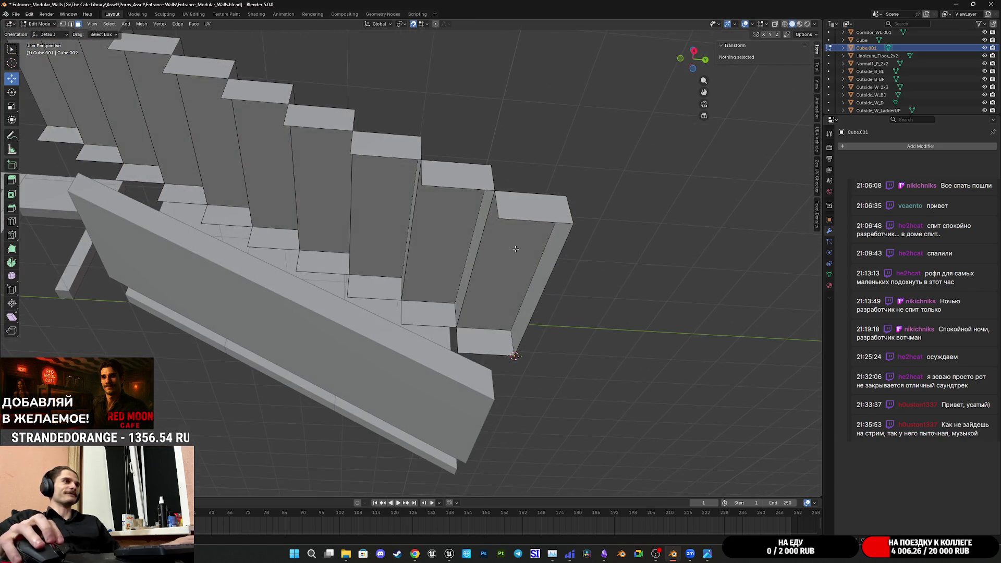
- In edge select mode, select the last block's top and bottom edges and its end face
{"action": "left_click", "coordinate": [70, 24]}
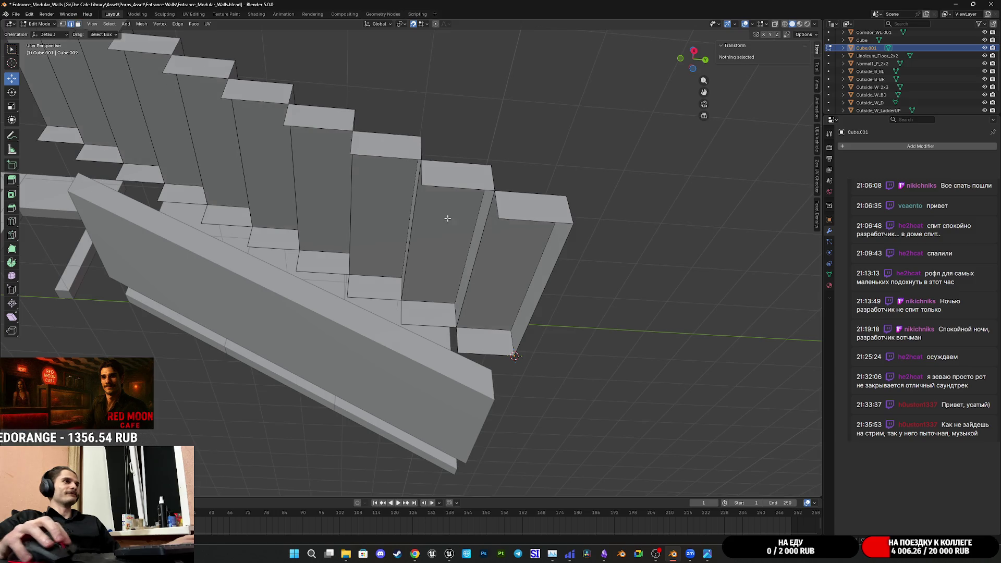
{"action": "left_click", "coordinate": [529, 215]}
{"action": "left_click", "coordinate": [485, 349], "text": "shift"}
{"action": "mouse_move", "coordinate": [491, 345]}
{"action": "middle_mouse_down"}
{"action": "mouse_move", "coordinate": [501, 300]}
{"action": "mouse_move", "coordinate": [468, 293]}
{"action": "mouse_move", "coordinate": [481, 243]}
{"action": "mouse_move", "coordinate": [469, 244]}
{"action": "middle_mouse_up"}
{"action": "left_click", "coordinate": [501, 300], "text": "shift"}
- Select the first block's front face and bring up the Delete menu
{"action": "left_click", "coordinate": [424, 223]}
{"action": "left_click", "coordinate": [384, 193]}
{"action": "mouse_move", "coordinate": [394, 198]}
{"action": "middle_mouse_down"}
{"action": "mouse_move", "coordinate": [480, 214]}
{"action": "mouse_move", "coordinate": [424, 234]}
{"action": "middle_mouse_up"}
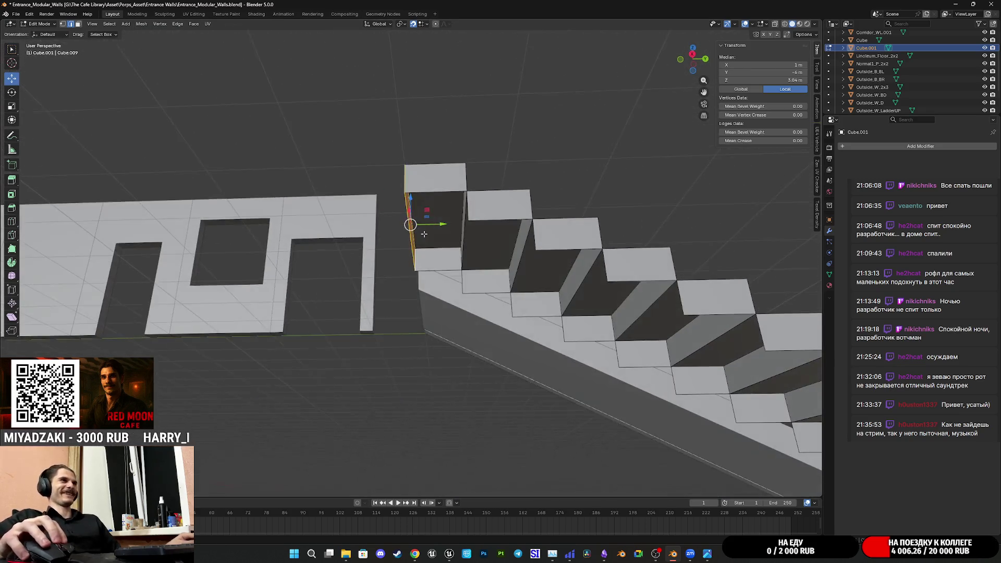
{"action": "left_click", "coordinate": [437, 195]}
{"action": "mouse_move", "coordinate": [548, 285]}
{"action": "middle_mouse_down"}
{"action": "mouse_move", "coordinate": [539, 294]}
{"action": "mouse_move", "coordinate": [485, 250]}
{"action": "middle_mouse_up"}
{"action": "key", "text": "x"}
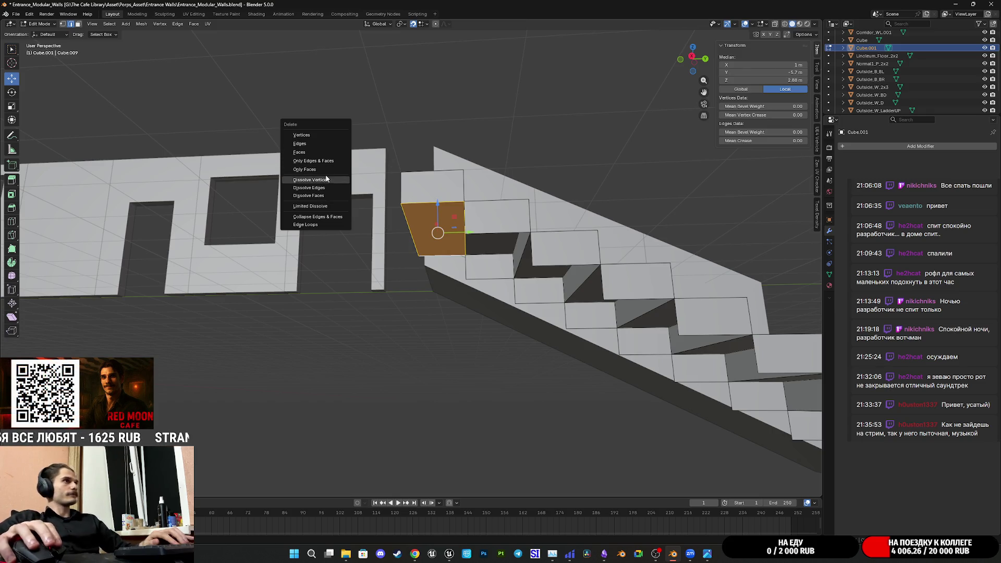
- Delete only the first block's end face, undoing an accidental edge deletion
{"action": "key", "text": "x"}
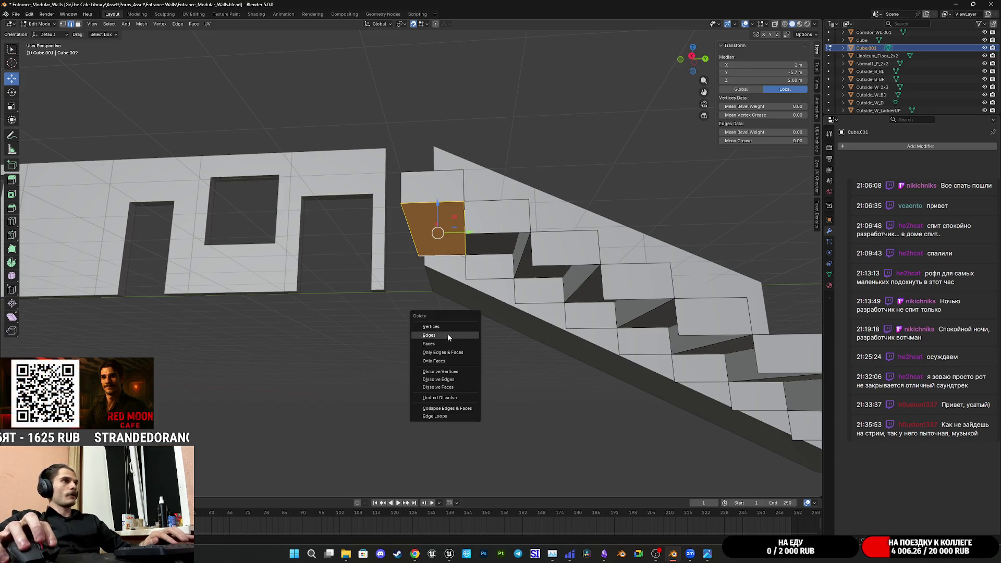
{"action": "left_click", "coordinate": [435, 336]}
{"action": "middle_click_drag", "start_coordinate": [436, 336], "coordinate": [503, 312]}
{"action": "key", "text": "ctrl+z"}
{"action": "key", "text": "x"}
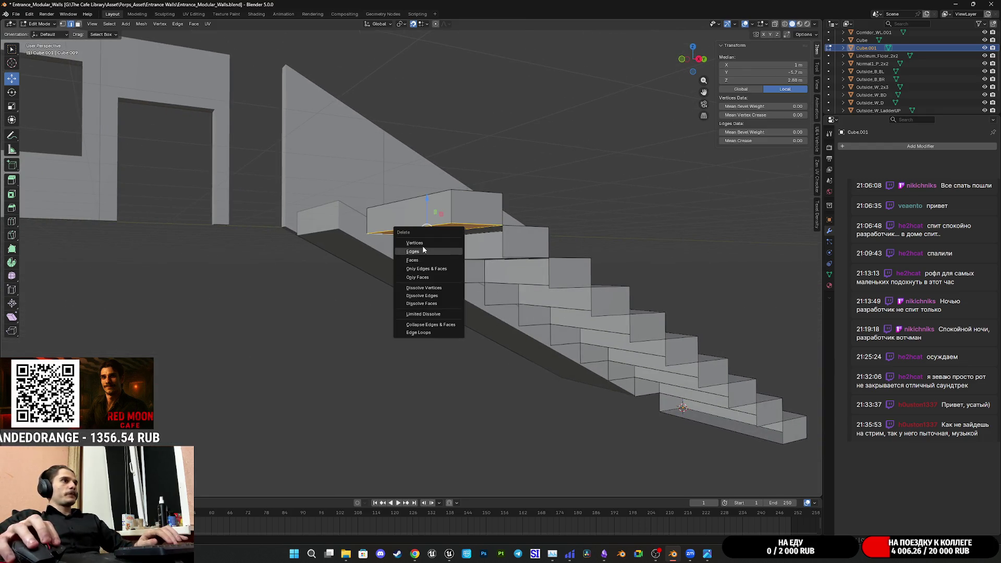
{"action": "left_click", "coordinate": [421, 264]}
{"action": "mouse_move", "coordinate": [421, 264]}
{"action": "middle_mouse_down"}
{"action": "mouse_move", "coordinate": [454, 261]}
{"action": "mouse_move", "coordinate": [453, 271]}
{"action": "mouse_move", "coordinate": [544, 329]}
{"action": "mouse_move", "coordinate": [444, 315]}
{"action": "mouse_move", "coordinate": [485, 351]}
{"action": "mouse_move", "coordinate": [478, 362]}
{"action": "mouse_move", "coordinate": [478, 343]}
{"action": "mouse_move", "coordinate": [549, 361]}
{"action": "mouse_move", "coordinate": [462, 346]}
{"action": "middle_mouse_up"}
- Add eight loop cuts across the long sloped underside face without sliding them
{"action": "left_click", "coordinate": [409, 241]}
{"action": "left_click", "coordinate": [445, 316]}
{"action": "key", "text": "ctrl+r"}
{"action": "scroll", "coordinate": [434, 410], "scroll_direction": "up", "scroll_amount": 4}
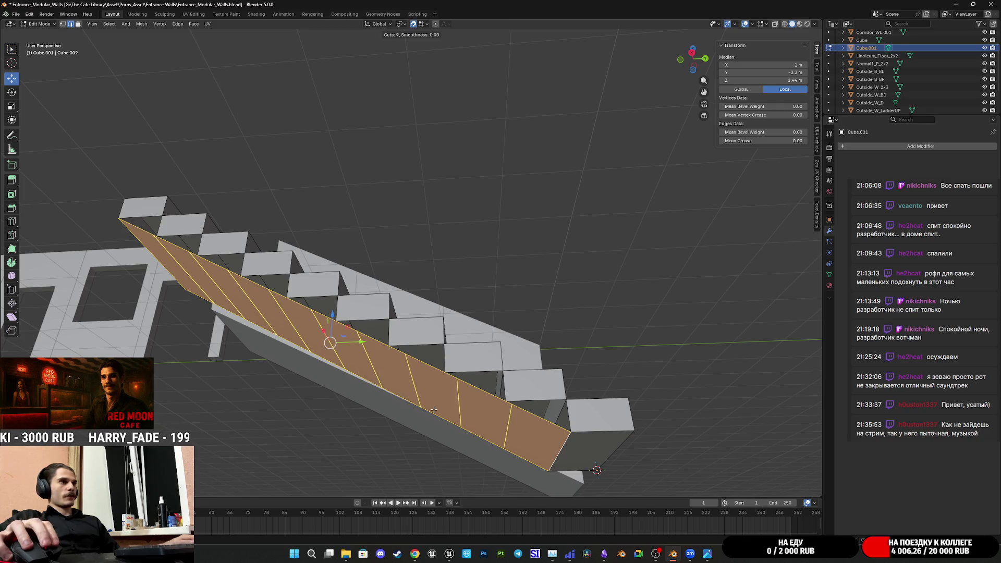
{"action": "left_click", "coordinate": [434, 410]}
{"action": "right_click", "coordinate": [434, 410]}
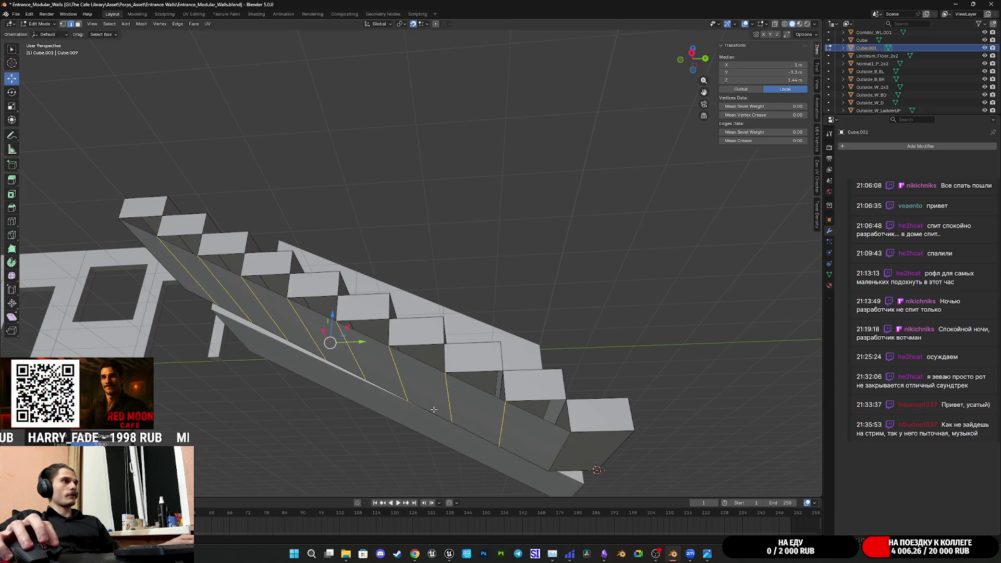
- Inspect the first step's edges after the cuts, then select the whole linked stair mesh
{"action": "mouse_move", "coordinate": [428, 380]}
{"action": "middle_mouse_down"}
{"action": "mouse_move", "coordinate": [322, 312]}
{"action": "mouse_move", "coordinate": [381, 309]}
{"action": "mouse_move", "coordinate": [365, 334]}
{"action": "mouse_move", "coordinate": [432, 323]}
{"action": "mouse_move", "coordinate": [544, 386]}
{"action": "mouse_move", "coordinate": [460, 345]}
{"action": "middle_mouse_up"}
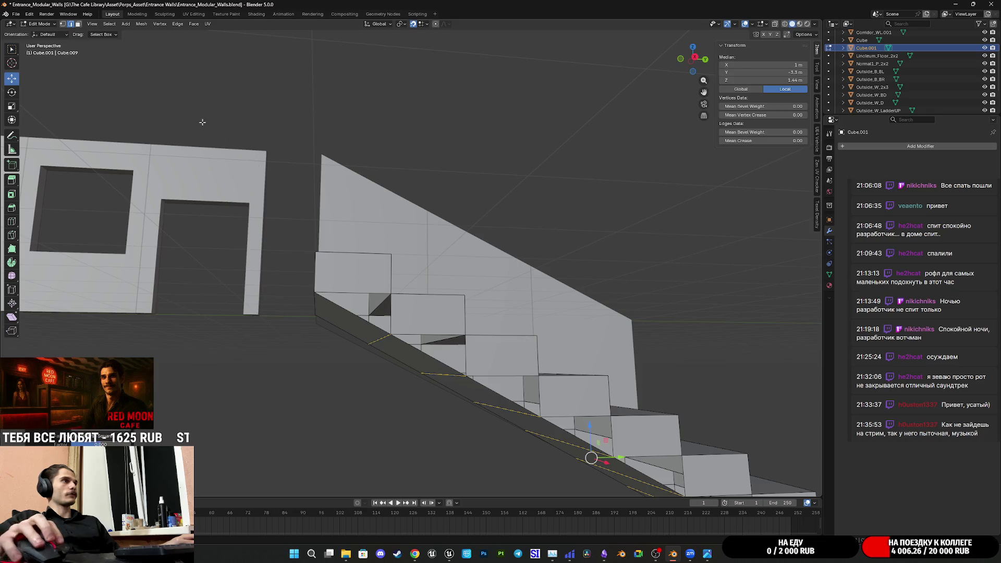
{"action": "left_click", "coordinate": [357, 292]}
{"action": "mouse_move", "coordinate": [357, 292]}
{"action": "middle_mouse_down"}
{"action": "mouse_move", "coordinate": [344, 323]}
{"action": "mouse_move", "coordinate": [500, 360]}
{"action": "mouse_move", "coordinate": [423, 267]}
{"action": "middle_mouse_up"}
{"action": "left_click", "coordinate": [417, 342]}
{"action": "key", "text": "ctrl+z"}
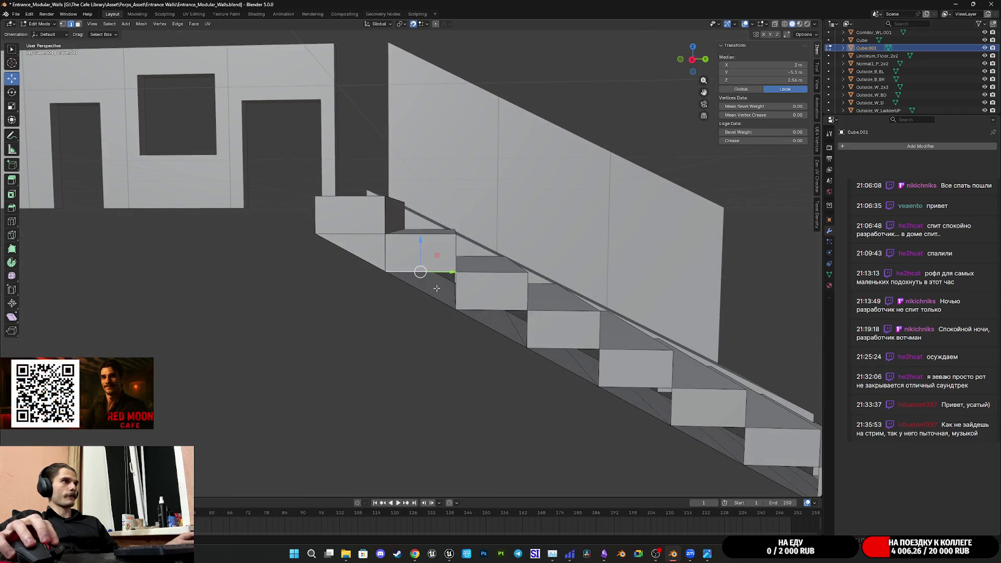
{"action": "middle_click_drag", "start_coordinate": [470, 321], "coordinate": [535, 321]}
{"action": "key", "text": "ctrl+l"}
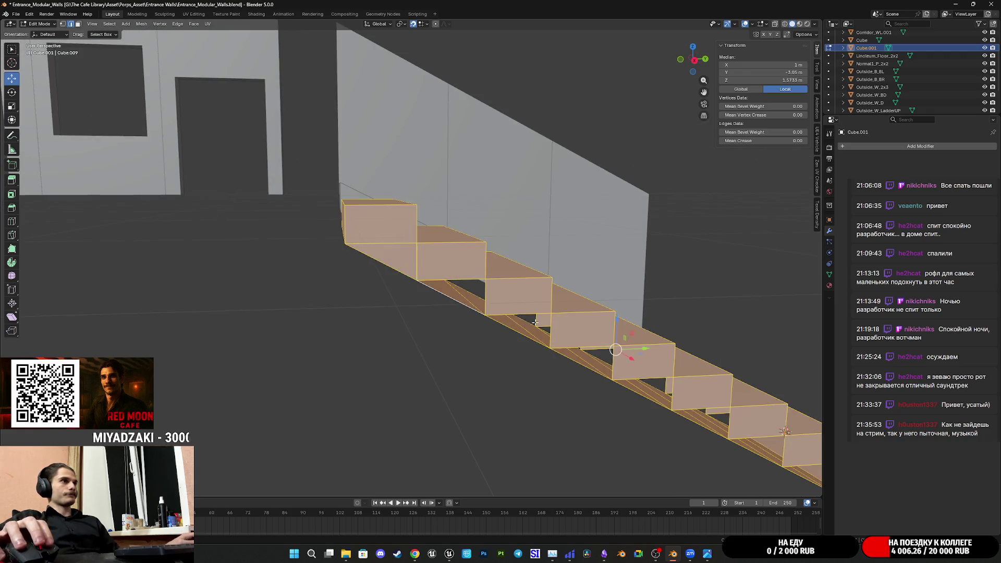
- In vertex select, run Merge Vertices > By Distance on the stair mesh
{"action": "left_click", "coordinate": [63, 24]}
{"action": "right_click", "coordinate": [498, 312]}
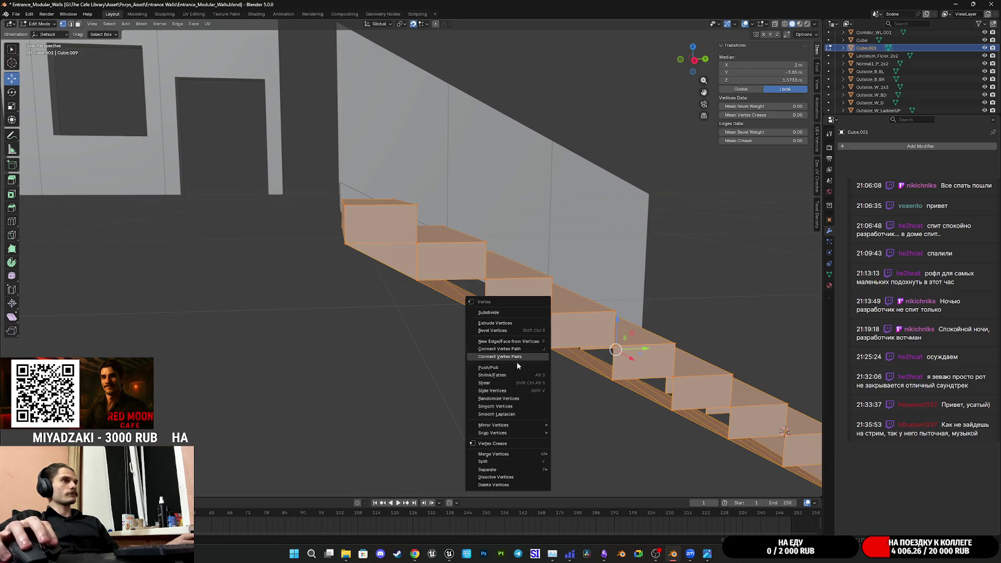
{"action": "mouse_move", "coordinate": [537, 454]}
{"action": "left_click", "coordinate": [597, 484]}
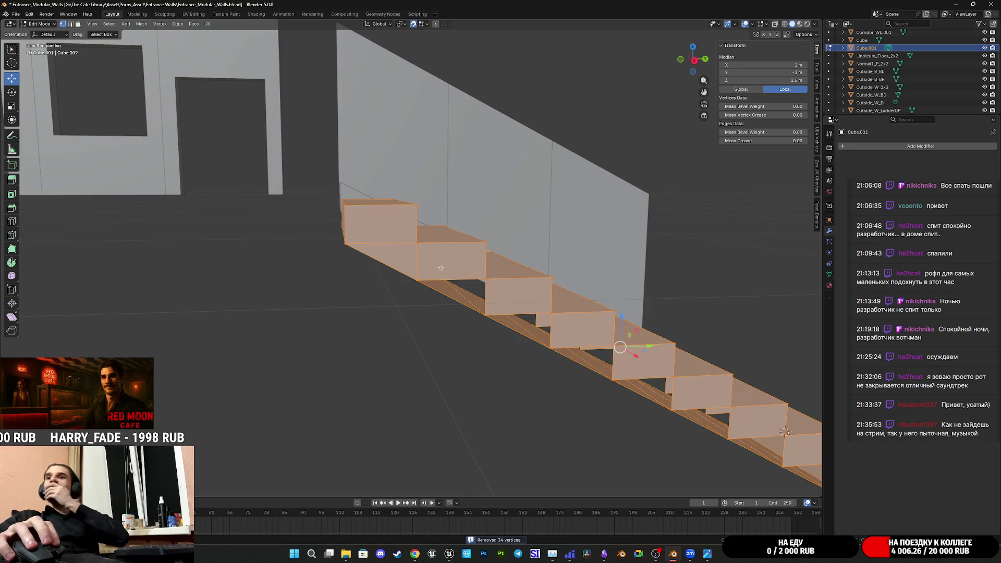
- In edge select, pick a step's bottom edge plus the diagonal stair edge
{"action": "left_click", "coordinate": [71, 24]}
{"action": "left_click", "coordinate": [460, 279]}
{"action": "left_click", "coordinate": [451, 298], "text": "shift"}
{"action": "middle_click_drag", "start_coordinate": [451, 298], "coordinate": [426, 286]}
- Fill the triangular gaps under seven successive steps with new faces, moving along the stairs
{"action": "left_click", "coordinate": [472, 310]}
{"action": "key", "text": "f"}
{"action": "left_click", "coordinate": [542, 348]}
{"action": "key", "text": "f"}
{"action": "middle_click_drag", "start_coordinate": [567, 349], "coordinate": [418, 301], "text": "shift"}
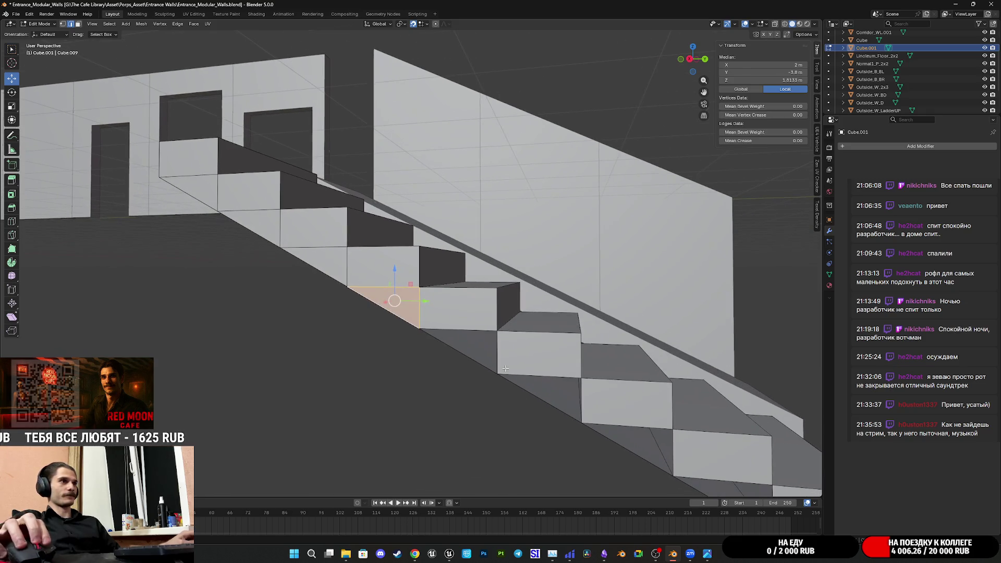
{"action": "left_click", "coordinate": [471, 354]}
{"action": "key", "text": "f"}
{"action": "left_click", "coordinate": [551, 402]}
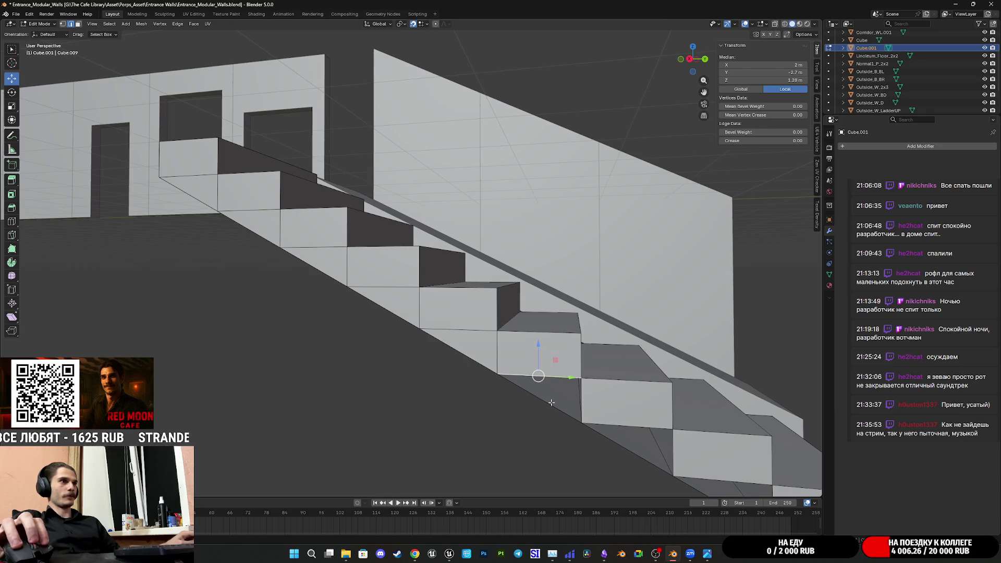
{"action": "key", "text": "f"}
{"action": "middle_click_drag", "start_coordinate": [610, 408], "coordinate": [427, 340], "text": "shift"}
{"action": "left_click", "coordinate": [420, 320]}
{"action": "key", "text": "f"}
{"action": "left_click", "coordinate": [501, 364]}
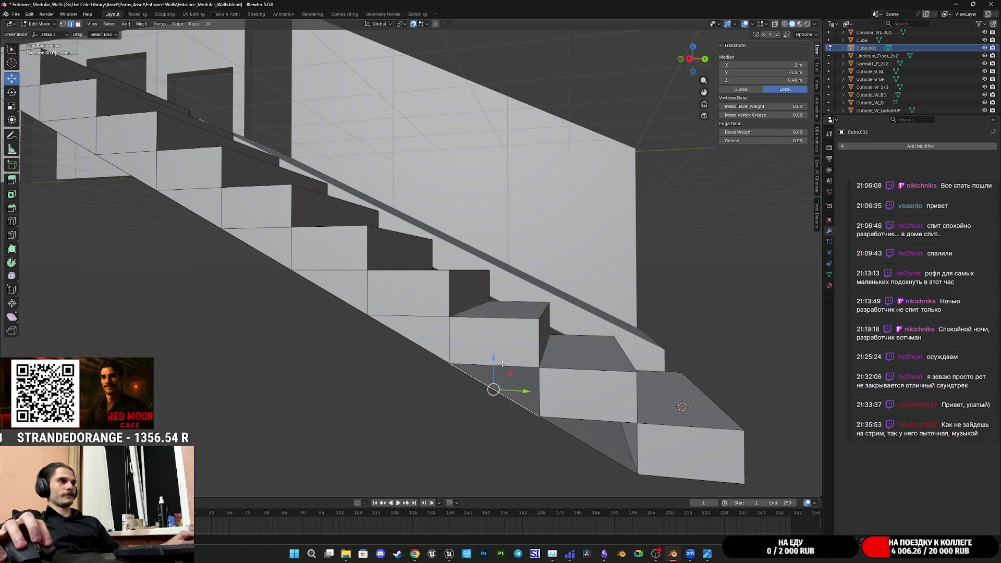
{"action": "key", "text": "f"}
{"action": "left_click", "coordinate": [587, 444]}
{"action": "key", "text": "f"}
{"action": "mouse_move", "coordinate": [694, 405]}
{"action": "middle_mouse_down", "text": "shift"}
{"action": "mouse_move", "coordinate": [462, 332]}
{"action": "mouse_move", "coordinate": [469, 313]}
{"action": "mouse_move", "coordinate": [427, 339]}
{"action": "mouse_move", "coordinate": [421, 328]}
{"action": "mouse_move", "coordinate": [506, 267]}
{"action": "mouse_move", "coordinate": [540, 260]}
{"action": "middle_mouse_up", "text": "shift"}
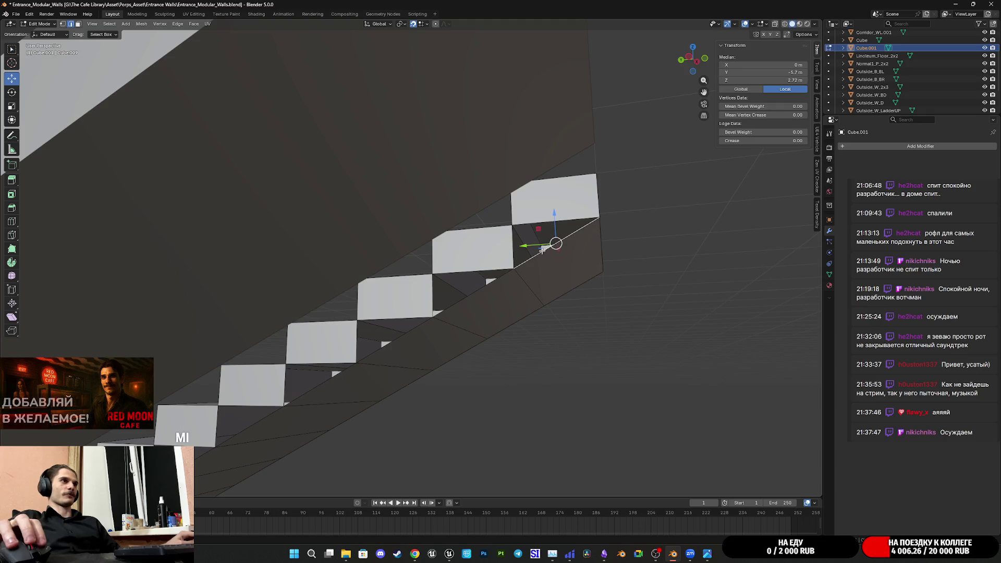
- Check the filled triangles by selecting edges and faces under successive steps
{"action": "left_click", "coordinate": [527, 222]}
{"action": "mouse_move", "coordinate": [526, 222]}
{"action": "middle_mouse_down", "text": "shift"}
{"action": "mouse_move", "coordinate": [518, 251]}
{"action": "mouse_move", "coordinate": [542, 245]}
{"action": "middle_mouse_up", "text": "shift"}
{"action": "left_click", "coordinate": [518, 252]}
{"action": "left_click", "coordinate": [516, 272]}
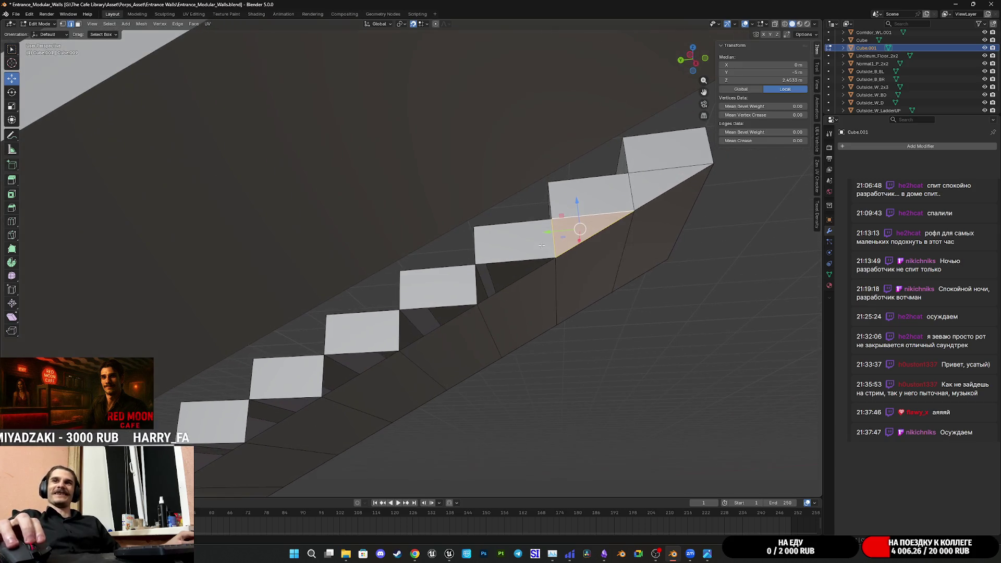
{"action": "mouse_move", "coordinate": [516, 281]}
{"action": "middle_mouse_down", "text": "shift"}
{"action": "mouse_move", "coordinate": [541, 215]}
{"action": "mouse_move", "coordinate": [552, 211]}
{"action": "middle_mouse_up", "text": "shift"}
{"action": "left_click", "coordinate": [529, 218]}
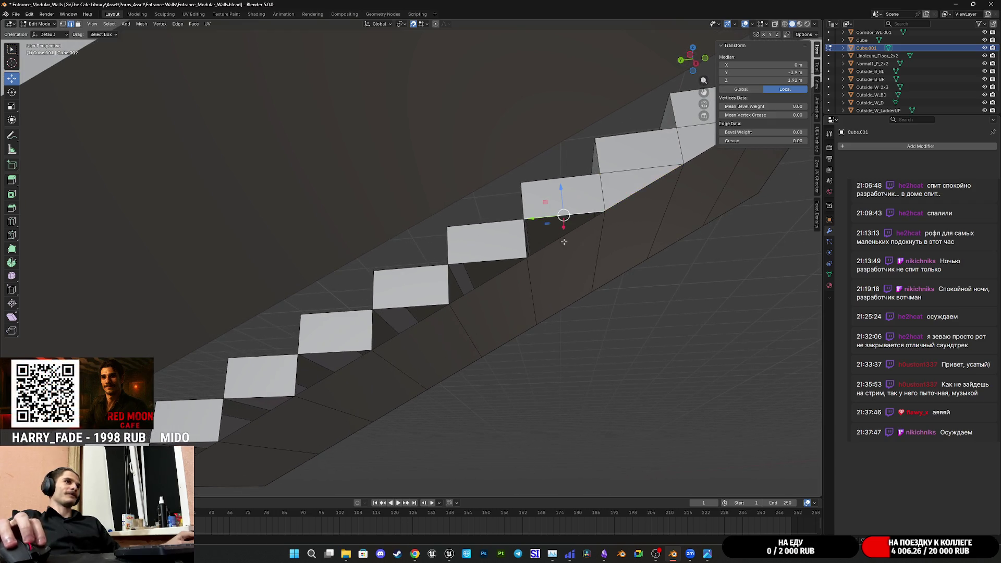
{"action": "left_click", "coordinate": [540, 249]}
{"action": "mouse_move", "coordinate": [540, 250]}
{"action": "middle_mouse_down", "text": "shift"}
{"action": "mouse_move", "coordinate": [520, 266]}
{"action": "mouse_move", "coordinate": [507, 254]}
{"action": "mouse_move", "coordinate": [501, 265]}
{"action": "middle_mouse_up", "text": "shift"}
{"action": "left_click", "coordinate": [515, 243]}
{"action": "left_click", "coordinate": [501, 265]}
{"action": "left_click", "coordinate": [492, 300]}
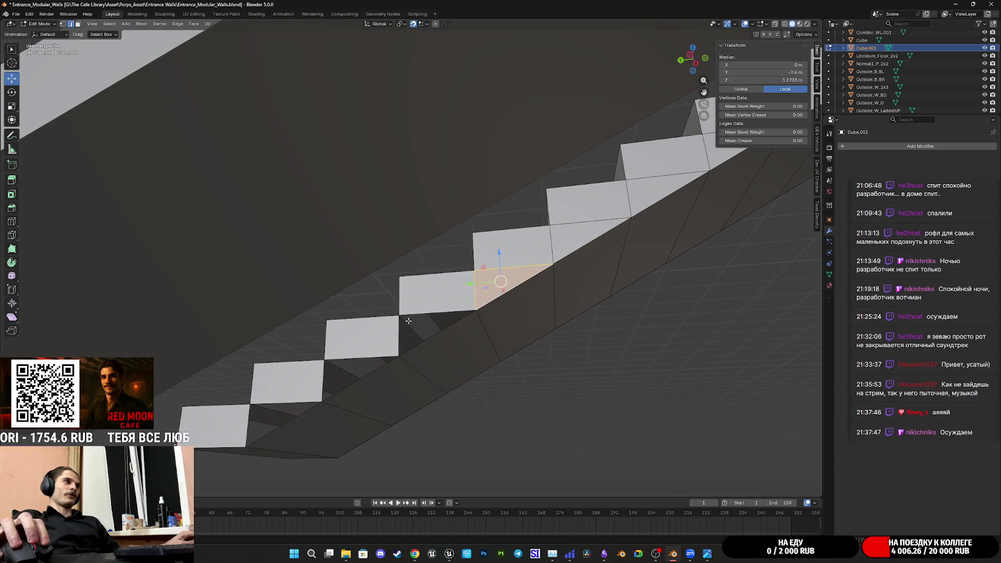
{"action": "middle_click_drag", "start_coordinate": [492, 300], "coordinate": [522, 278], "text": "shift"}
- Select the lower steps' bottom edges and faces and zoom in closely on them
{"action": "left_click", "coordinate": [529, 253]}
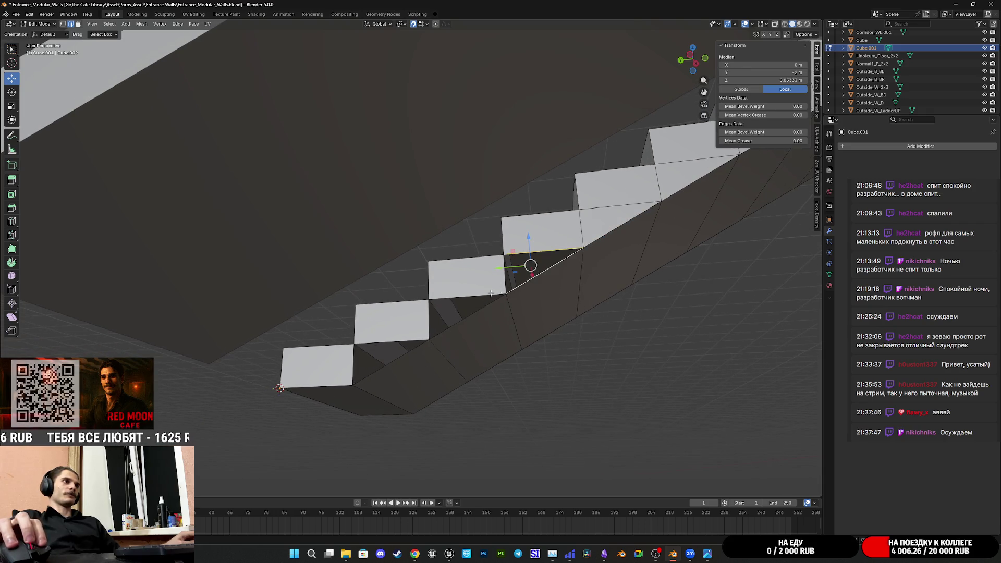
{"action": "left_click", "coordinate": [464, 298]}
{"action": "left_click", "coordinate": [452, 324]}
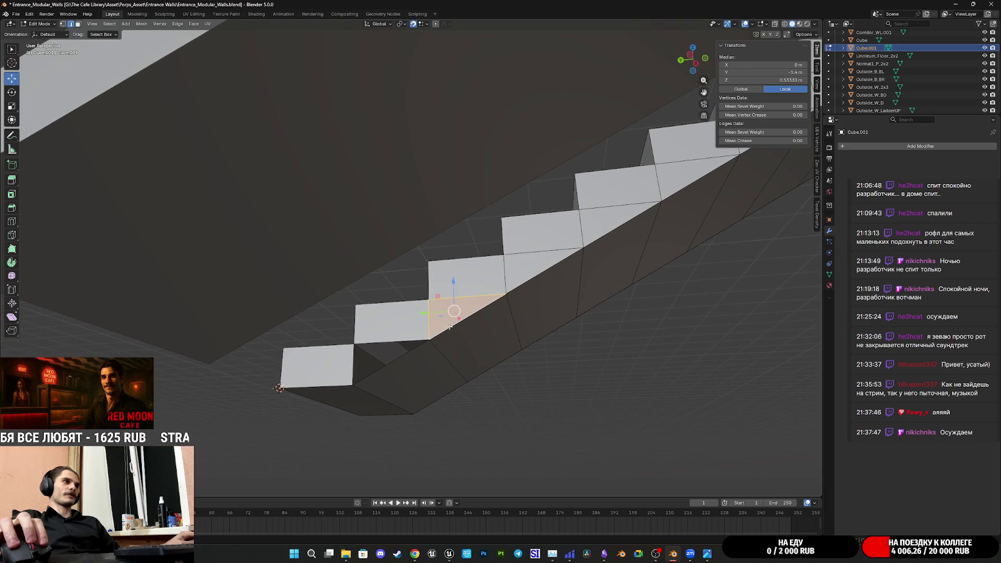
{"action": "left_click", "coordinate": [391, 341]}
{"action": "left_click", "coordinate": [414, 365], "text": "shift"}
{"action": "mouse_move", "coordinate": [413, 365]}
{"action": "middle_mouse_down"}
{"action": "mouse_move", "coordinate": [440, 373]}
{"action": "mouse_move", "coordinate": [306, 392]}
{"action": "mouse_move", "coordinate": [328, 381]}
{"action": "middle_mouse_up"}
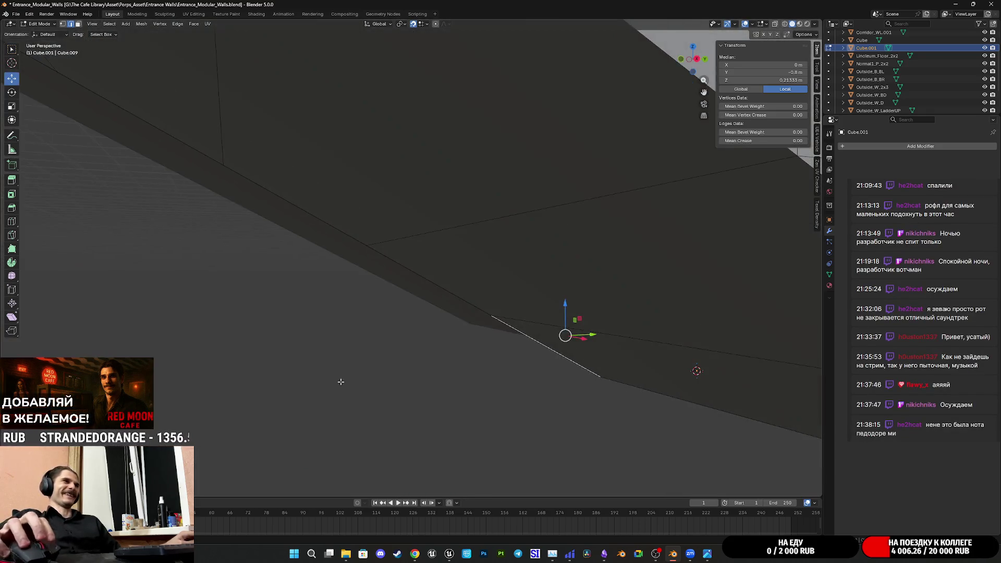
{"action": "scroll", "coordinate": [457, 356], "scroll_direction": "down", "scroll_amount": 6}
{"action": "scroll", "coordinate": [445, 308], "scroll_direction": "up", "scroll_amount": 3}
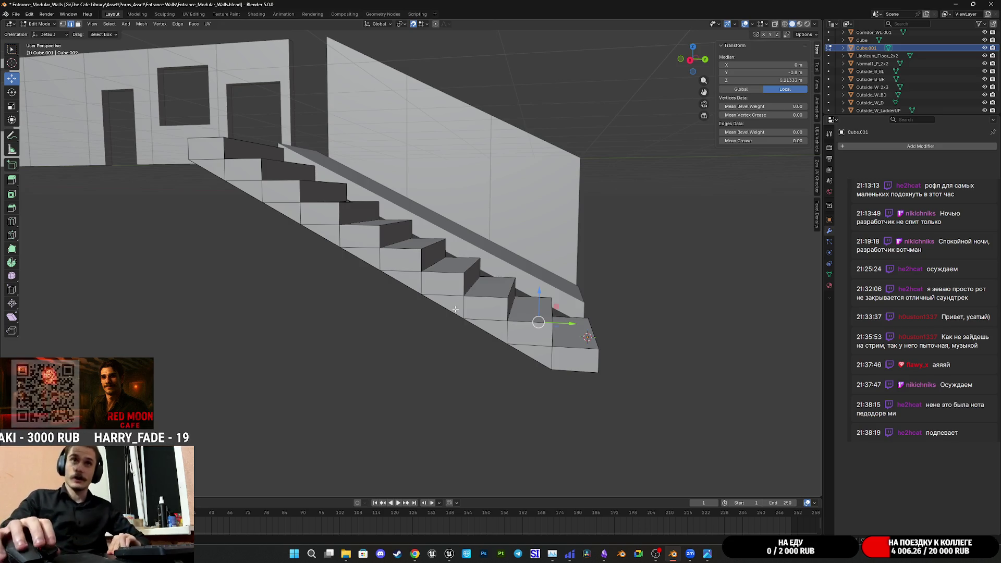
- Add two lengthwise loop cuts along the stairs from above
{"action": "mouse_move", "coordinate": [486, 280]}
{"action": "middle_mouse_down"}
{"action": "mouse_move", "coordinate": [371, 341]}
{"action": "mouse_move", "coordinate": [386, 396]}
{"action": "middle_mouse_up"}
{"action": "key", "text": "ctrl+r"}
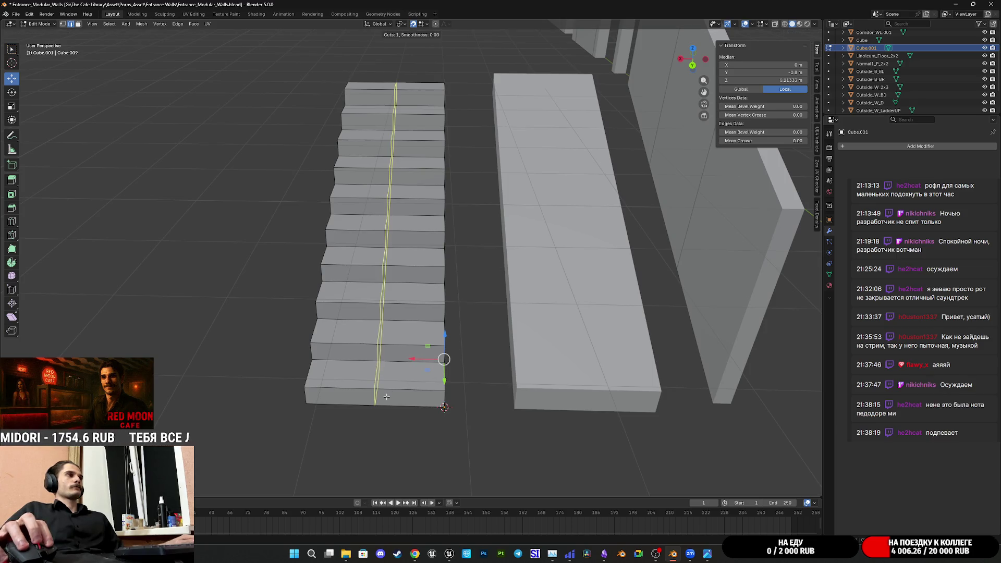
{"action": "scroll", "coordinate": [386, 396], "scroll_direction": "up", "scroll_amount": 1}
{"action": "left_click", "coordinate": [386, 396]}
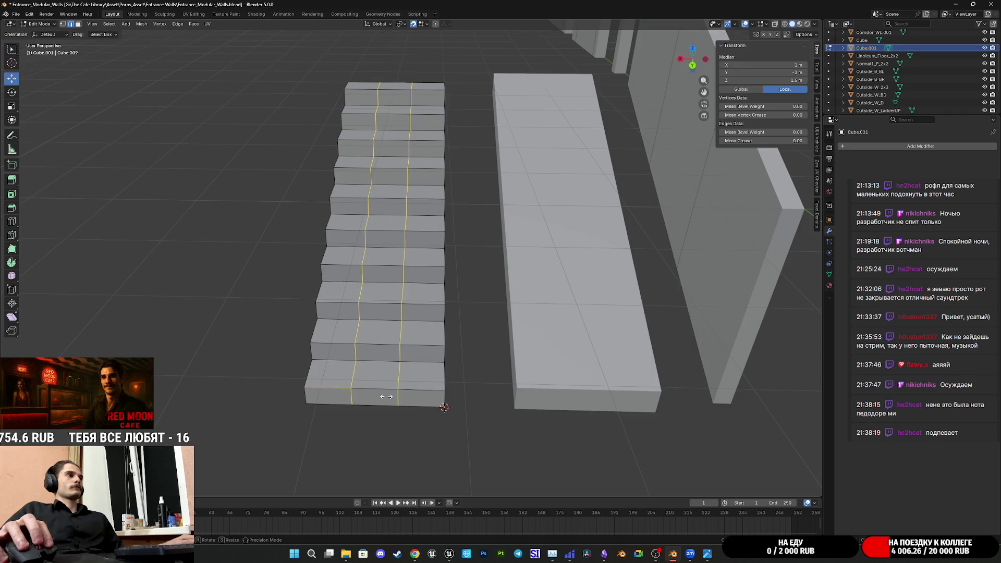
{"action": "left_click", "coordinate": [353, 389], "text": "alt"}
{"action": "middle_click_drag", "start_coordinate": [353, 388], "coordinate": [639, 106]}
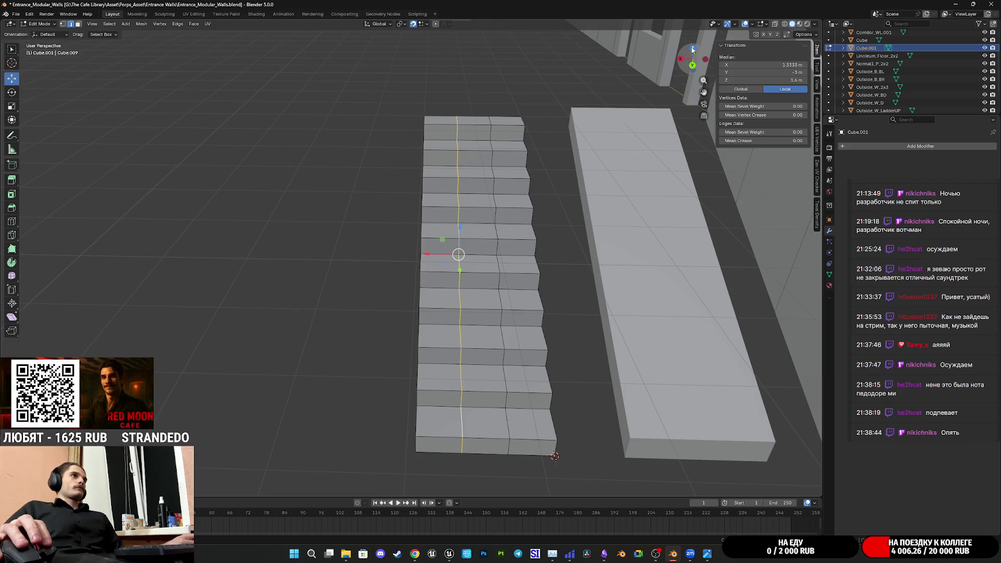
- In top view, slide one new edge loop right toward the stair side
{"action": "left_click", "coordinate": [692, 49]}
{"action": "scroll", "coordinate": [495, 302], "scroll_direction": "up", "scroll_amount": 4}
{"action": "mouse_move", "coordinate": [482, 269]}
{"action": "left_mouse_down"}
{"action": "mouse_move", "coordinate": [524, 273]}
{"action": "mouse_move", "coordinate": [508, 287]}
{"action": "left_mouse_up"}
{"action": "mouse_move", "coordinate": [508, 287]}
{"action": "middle_mouse_down"}
{"action": "mouse_move", "coordinate": [607, 300]}
{"action": "mouse_move", "coordinate": [394, 284]}
{"action": "middle_mouse_up"}
{"action": "left_click", "coordinate": [394, 285], "text": "alt"}
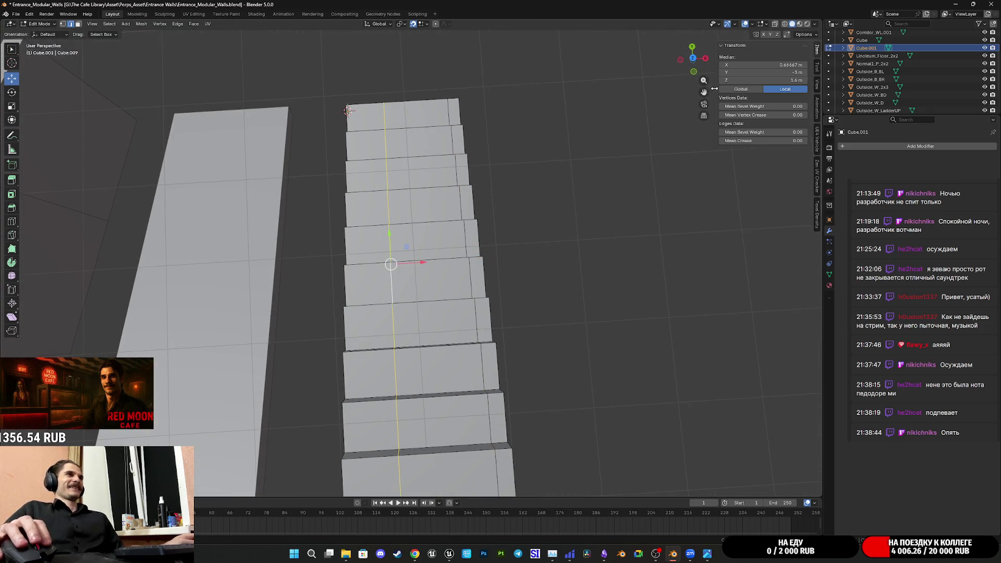
- In top view, move the other edge loop left to X 0.2 m
{"action": "left_click_drag", "start_coordinate": [698, 60], "coordinate": [694, 66]}
{"action": "left_click", "coordinate": [693, 58]}
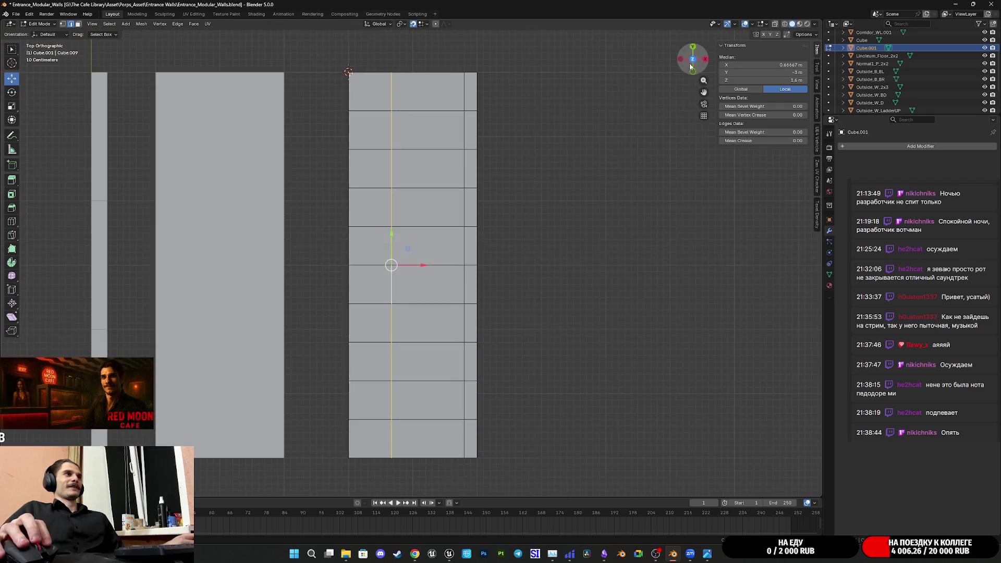
{"action": "scroll", "coordinate": [591, 245], "scroll_direction": "up", "scroll_amount": 3}
{"action": "mouse_move", "coordinate": [649, 264]}
{"action": "left_mouse_down"}
{"action": "mouse_move", "coordinate": [576, 261]}
{"action": "mouse_move", "coordinate": [554, 272]}
{"action": "left_mouse_up"}
{"action": "scroll", "coordinate": [651, 308], "scroll_direction": "down", "scroll_amount": 1}
{"action": "mouse_move", "coordinate": [651, 308]}
{"action": "middle_mouse_down"}
{"action": "mouse_move", "coordinate": [516, 282]}
{"action": "mouse_move", "coordinate": [494, 226]}
{"action": "mouse_move", "coordinate": [469, 268]}
{"action": "mouse_move", "coordinate": [501, 284]}
{"action": "mouse_move", "coordinate": [579, 301]}
{"action": "mouse_move", "coordinate": [594, 264]}
{"action": "mouse_move", "coordinate": [446, 268]}
{"action": "mouse_move", "coordinate": [479, 271]}
{"action": "middle_mouse_up"}
{"action": "scroll", "coordinate": [472, 280], "scroll_direction": "up", "scroll_amount": 4}
{"action": "scroll", "coordinate": [526, 288], "scroll_direction": "down", "scroll_amount": 5}
{"action": "scroll", "coordinate": [461, 278], "scroll_direction": "up", "scroll_amount": 3}
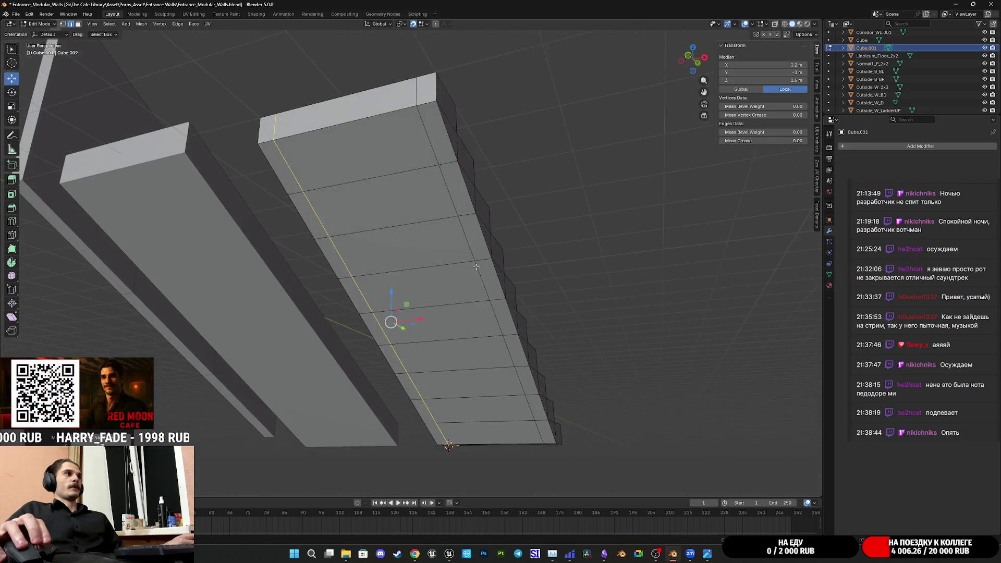
- Select the top stair face, inspect the underside, and save the file
{"action": "left_click", "coordinate": [77, 25]}
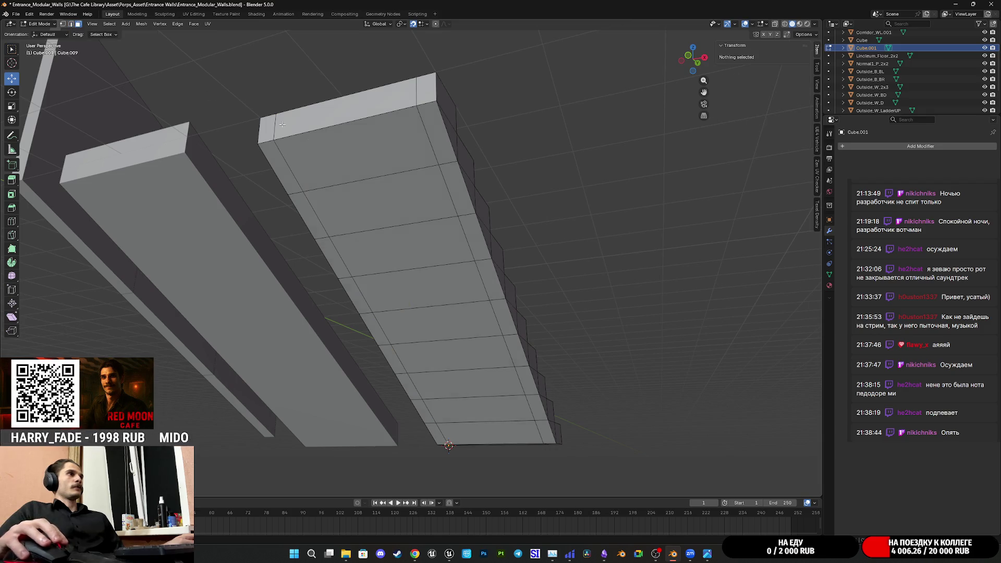
{"action": "left_click", "coordinate": [360, 162]}
{"action": "mouse_move", "coordinate": [386, 207]}
{"action": "middle_mouse_down"}
{"action": "mouse_move", "coordinate": [402, 217]}
{"action": "mouse_move", "coordinate": [380, 225]}
{"action": "middle_mouse_up"}
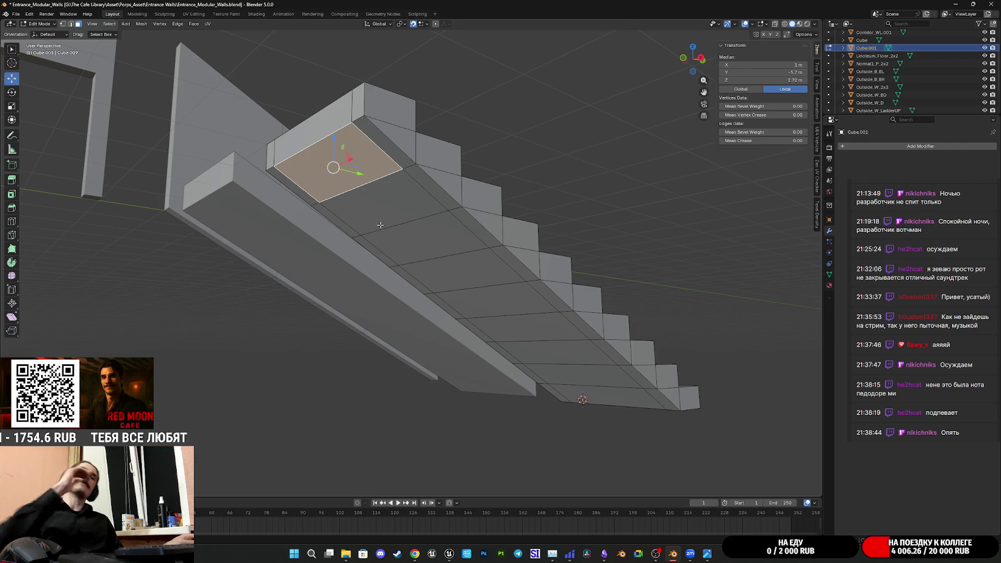
{"action": "middle_click_drag", "start_coordinate": [373, 170], "coordinate": [458, 217]}
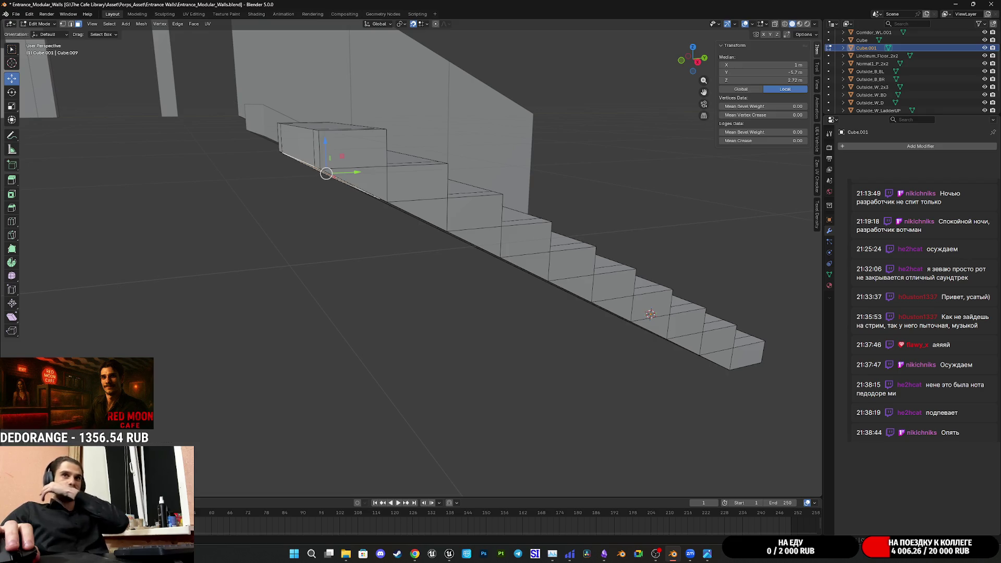
{"action": "mouse_move", "coordinate": [560, 211]}
{"action": "middle_mouse_down"}
{"action": "mouse_move", "coordinate": [493, 209]}
{"action": "mouse_move", "coordinate": [531, 240]}
{"action": "mouse_move", "coordinate": [506, 234]}
{"action": "mouse_move", "coordinate": [544, 247]}
{"action": "mouse_move", "coordinate": [608, 212]}
{"action": "mouse_move", "coordinate": [671, 237]}
{"action": "mouse_move", "coordinate": [626, 259]}
{"action": "mouse_move", "coordinate": [642, 272]}
{"action": "mouse_move", "coordinate": [634, 253]}
{"action": "mouse_move", "coordinate": [673, 282]}
{"action": "mouse_move", "coordinate": [560, 318]}
{"action": "mouse_move", "coordinate": [482, 308]}
{"action": "mouse_move", "coordinate": [500, 332]}
{"action": "middle_mouse_up"}
{"action": "key", "text": "ctrl+s"}
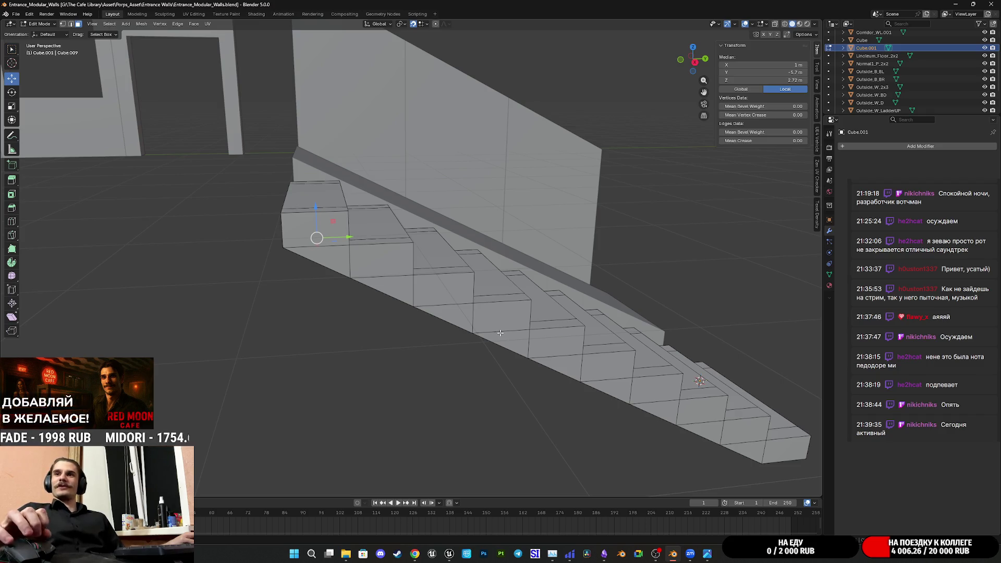
- In Object Mode, slide the staircase along X to 0 m onto the floor slab
{"action": "mouse_move", "coordinate": [517, 332]}
{"action": "middle_mouse_down"}
{"action": "mouse_move", "coordinate": [580, 287]}
{"action": "mouse_move", "coordinate": [473, 317]}
{"action": "middle_mouse_up"}
{"action": "mouse_move", "coordinate": [514, 287]}
{"action": "middle_mouse_down"}
{"action": "mouse_move", "coordinate": [476, 309]}
{"action": "mouse_move", "coordinate": [367, 295]}
{"action": "mouse_move", "coordinate": [362, 304]}
{"action": "middle_mouse_up"}
{"action": "scroll", "coordinate": [365, 300], "scroll_direction": "down", "scroll_amount": 4}
{"action": "mouse_move", "coordinate": [461, 316]}
{"action": "middle_mouse_down"}
{"action": "mouse_move", "coordinate": [568, 316]}
{"action": "mouse_move", "coordinate": [481, 306]}
{"action": "middle_mouse_up"}
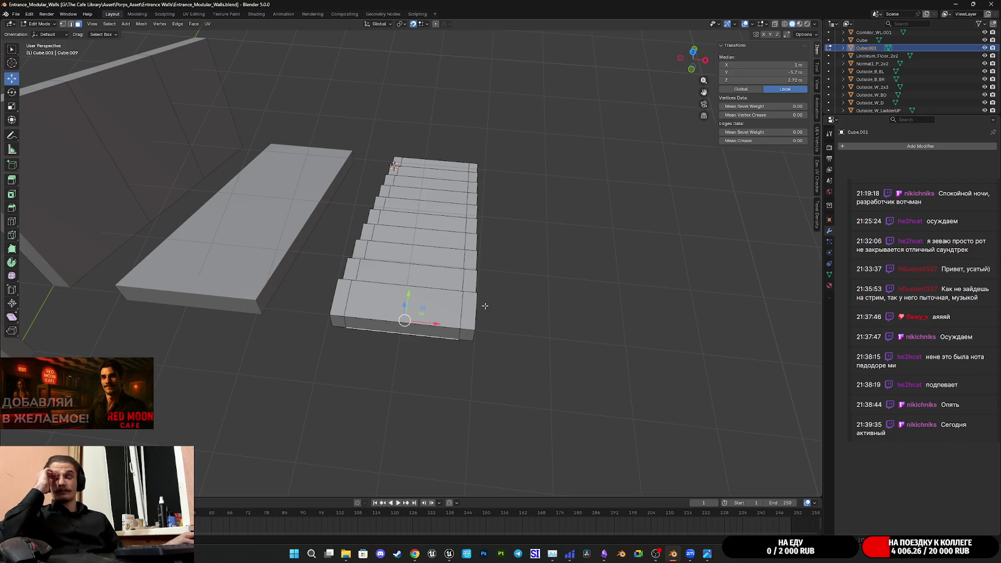
{"action": "middle_click_drag", "start_coordinate": [489, 304], "coordinate": [536, 303]}
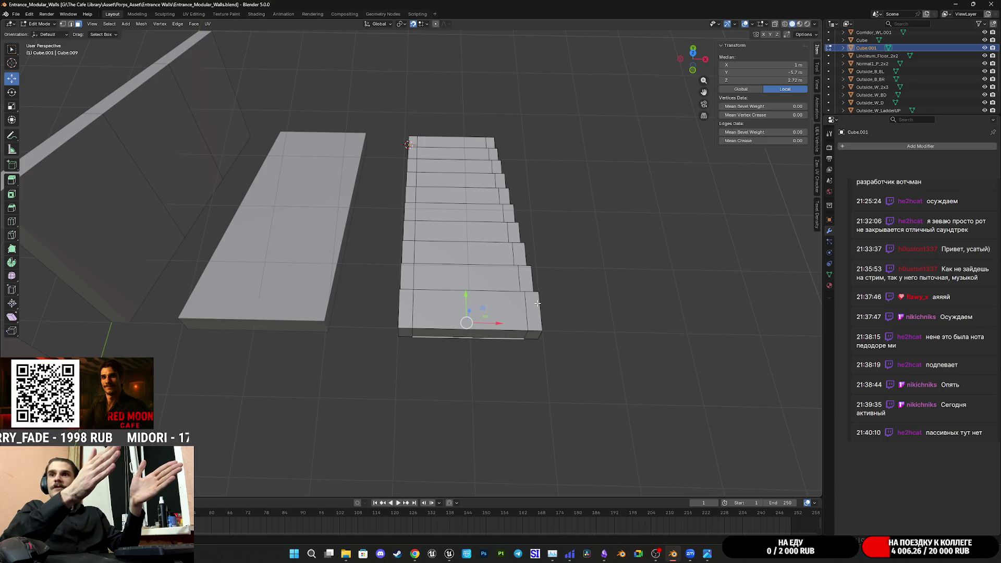
{"action": "mouse_move", "coordinate": [539, 306]}
{"action": "middle_mouse_down", "text": "shift"}
{"action": "mouse_move", "coordinate": [484, 260]}
{"action": "mouse_move", "coordinate": [499, 306]}
{"action": "mouse_move", "coordinate": [519, 193]}
{"action": "middle_mouse_up", "text": "shift"}
{"action": "key", "text": "Tab"}
{"action": "mouse_move", "coordinate": [519, 194]}
{"action": "left_mouse_down"}
{"action": "mouse_move", "coordinate": [494, 183]}
{"action": "mouse_move", "coordinate": [412, 187]}
{"action": "mouse_move", "coordinate": [356, 205]}
{"action": "left_mouse_up"}
{"action": "left_click", "coordinate": [487, 326]}
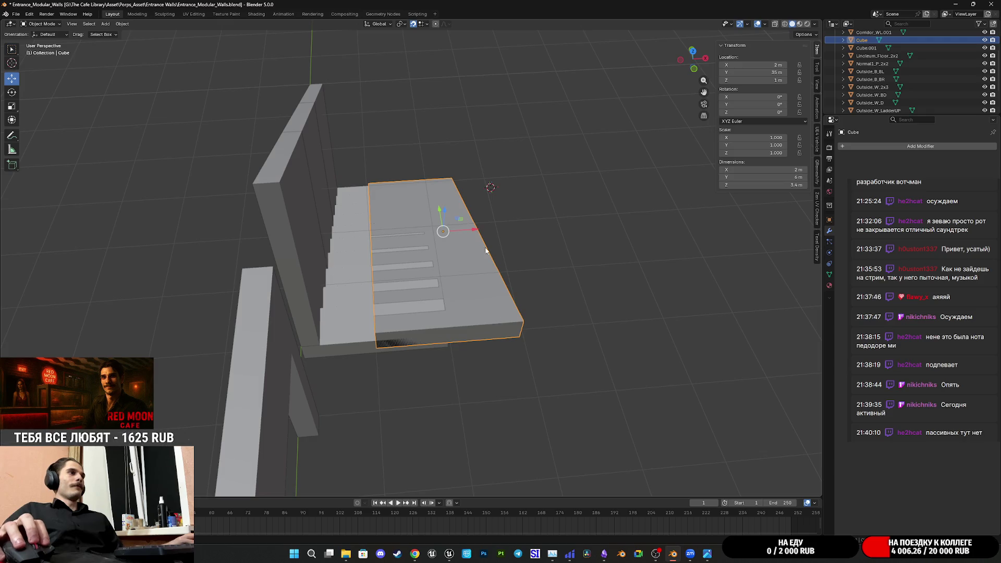
- Delete the floor slab and reselect the staircase
{"action": "key", "text": "Delete"}
{"action": "left_click", "coordinate": [417, 272]}
{"action": "mouse_move", "coordinate": [502, 283]}
{"action": "middle_mouse_down"}
{"action": "mouse_move", "coordinate": [335, 264]}
{"action": "mouse_move", "coordinate": [463, 246]}
{"action": "mouse_move", "coordinate": [443, 250]}
{"action": "mouse_move", "coordinate": [451, 300]}
{"action": "middle_mouse_up"}
{"action": "scroll", "coordinate": [462, 246], "scroll_direction": "up", "scroll_amount": 5}
{"action": "scroll", "coordinate": [430, 229], "scroll_direction": "down", "scroll_amount": 4}
- In Edit Mode, select the edge loop running along the staircase's side
{"action": "key", "text": "Tab"}
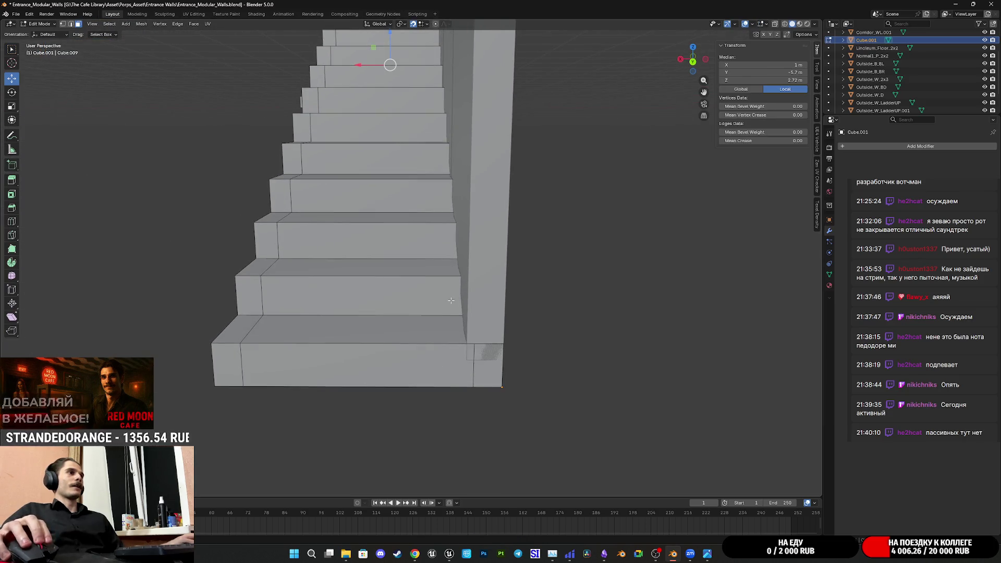
{"action": "key", "text": "a"}
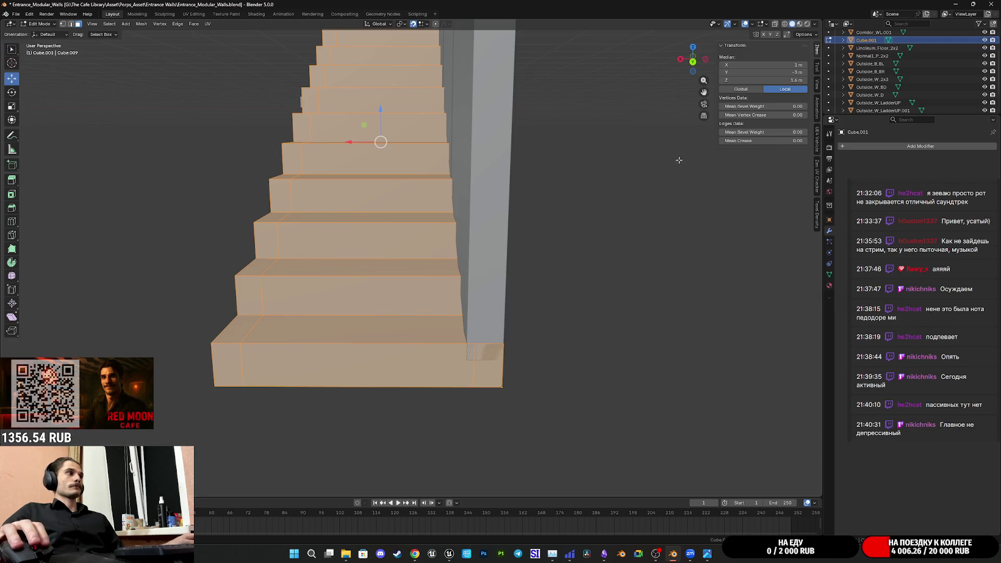
{"action": "middle_click_drag", "start_coordinate": [364, 201], "coordinate": [407, 246], "text": "shift"}
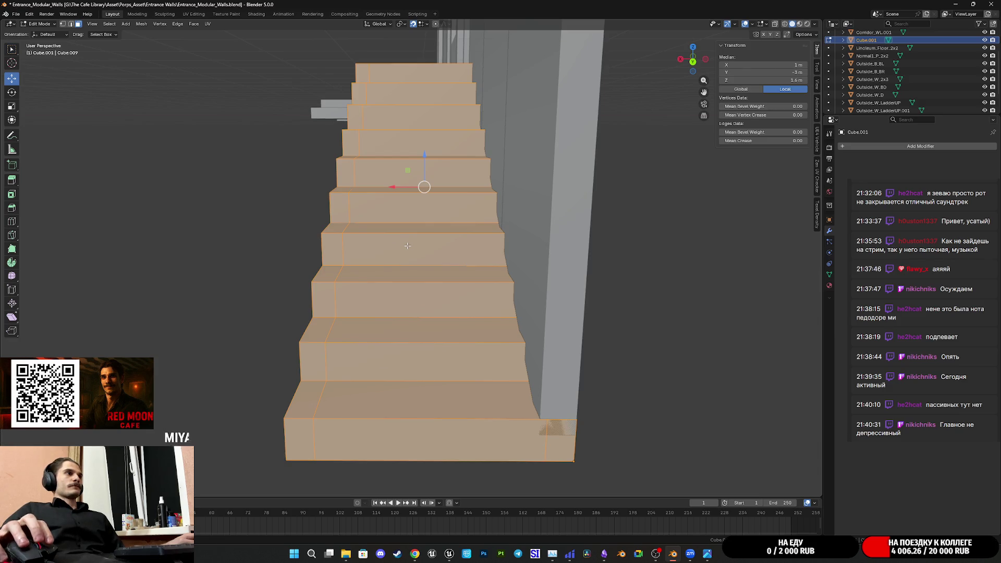
{"action": "mouse_move", "coordinate": [518, 183]}
{"action": "middle_mouse_down"}
{"action": "mouse_move", "coordinate": [477, 192]}
{"action": "mouse_move", "coordinate": [521, 199]}
{"action": "middle_mouse_up"}
{"action": "left_click", "coordinate": [71, 24]}
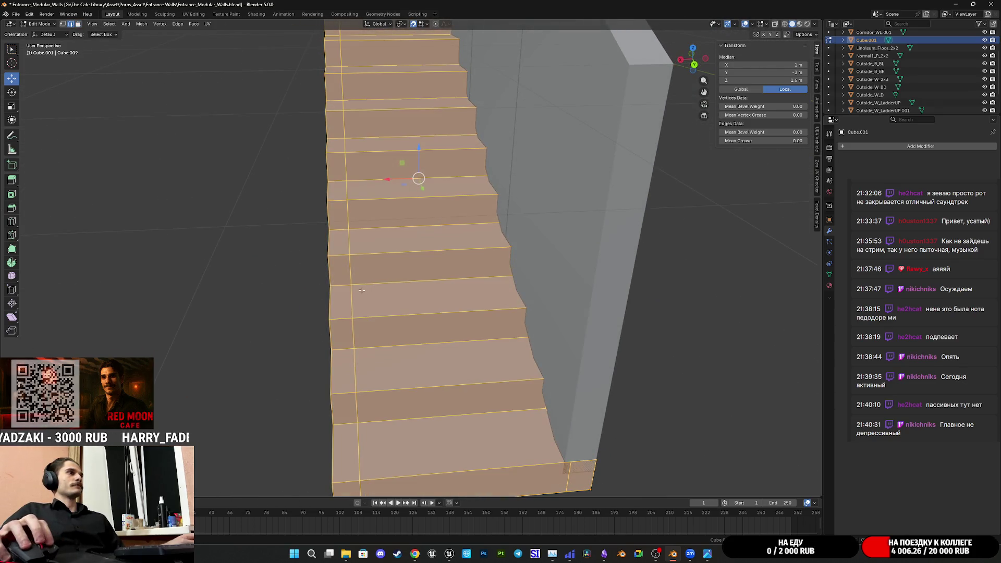
{"action": "left_click", "coordinate": [336, 218], "text": "alt"}
{"action": "mouse_move", "coordinate": [336, 219]}
{"action": "middle_mouse_down"}
{"action": "mouse_move", "coordinate": [500, 297]}
{"action": "mouse_move", "coordinate": [462, 268]}
{"action": "mouse_move", "coordinate": [499, 381]}
{"action": "mouse_move", "coordinate": [431, 397]}
{"action": "mouse_move", "coordinate": [431, 375]}
{"action": "mouse_move", "coordinate": [458, 346]}
{"action": "mouse_move", "coordinate": [442, 312]}
{"action": "middle_mouse_up"}
{"action": "key", "text": "Tab"}
{"action": "scroll", "coordinate": [496, 297], "scroll_direction": "down", "scroll_amount": 4}
{"action": "key", "text": "Tab"}
- Add the right-side edge loop and dissolve both side edge loops
{"action": "left_click", "coordinate": [442, 313], "text": "alt+shift"}
{"action": "key", "text": "x"}
{"action": "left_click", "coordinate": [440, 310]}
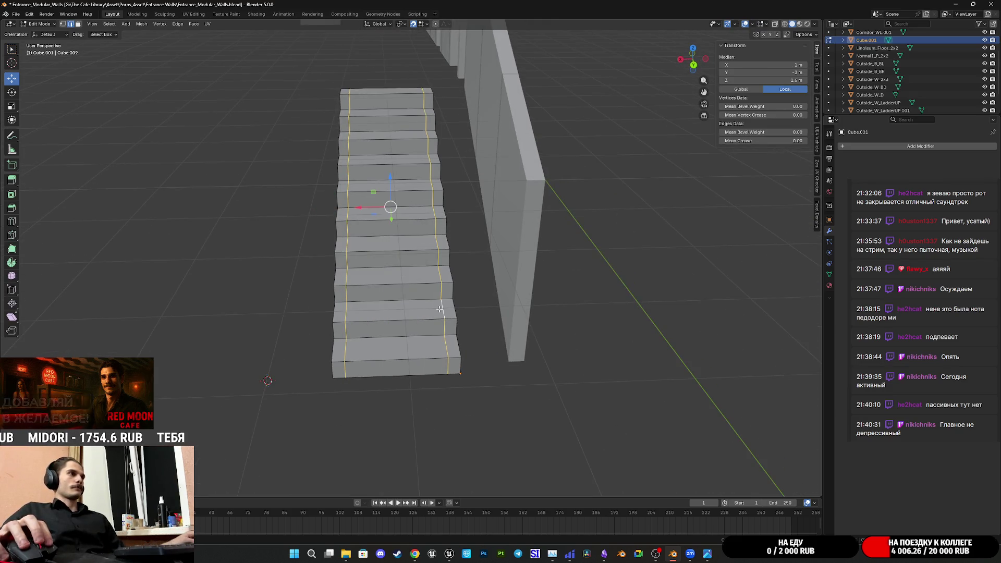
{"action": "left_click", "coordinate": [440, 309], "text": "alt+shift"}
{"action": "left_click", "coordinate": [439, 309], "text": "alt+shift"}
{"action": "key", "text": "x"}
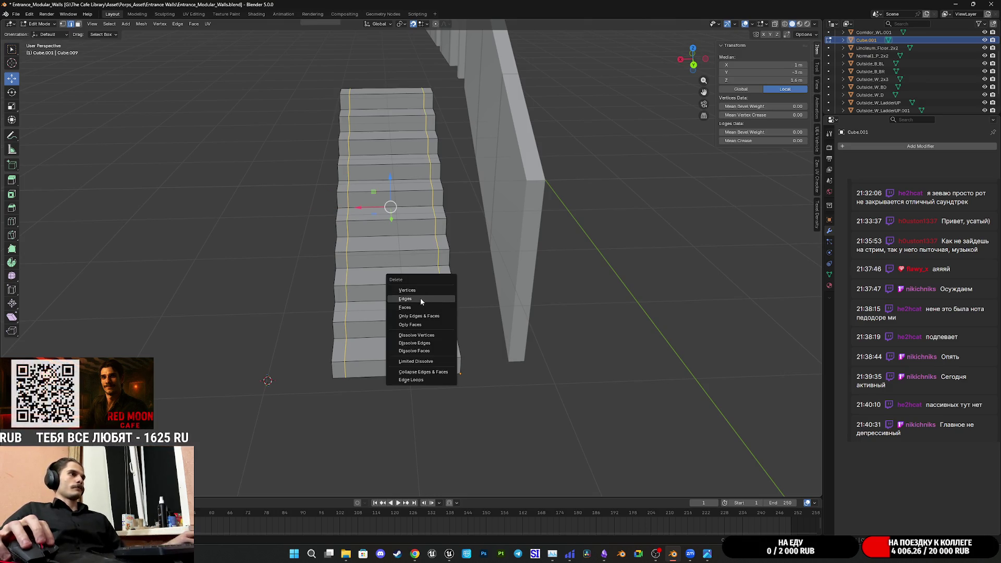
{"action": "left_click", "coordinate": [424, 343]}
- Slide the staircase along X to 0 m, flush against the tall slab
{"action": "key", "text": "Tab"}
{"action": "mouse_move", "coordinate": [439, 315]}
{"action": "middle_mouse_down"}
{"action": "mouse_move", "coordinate": [455, 320]}
{"action": "mouse_move", "coordinate": [444, 328]}
{"action": "middle_mouse_up"}
{"action": "left_click_drag", "start_coordinate": [403, 358], "coordinate": [455, 292]}
{"action": "scroll", "coordinate": [455, 289], "scroll_direction": "up", "scroll_amount": 5}
{"action": "mouse_move", "coordinate": [452, 280]}
{"action": "middle_mouse_down", "text": "shift"}
{"action": "mouse_move", "coordinate": [497, 319]}
{"action": "mouse_move", "coordinate": [499, 296]}
{"action": "mouse_move", "coordinate": [469, 291]}
{"action": "mouse_move", "coordinate": [364, 301]}
{"action": "mouse_move", "coordinate": [383, 301]}
{"action": "middle_mouse_up", "text": "shift"}
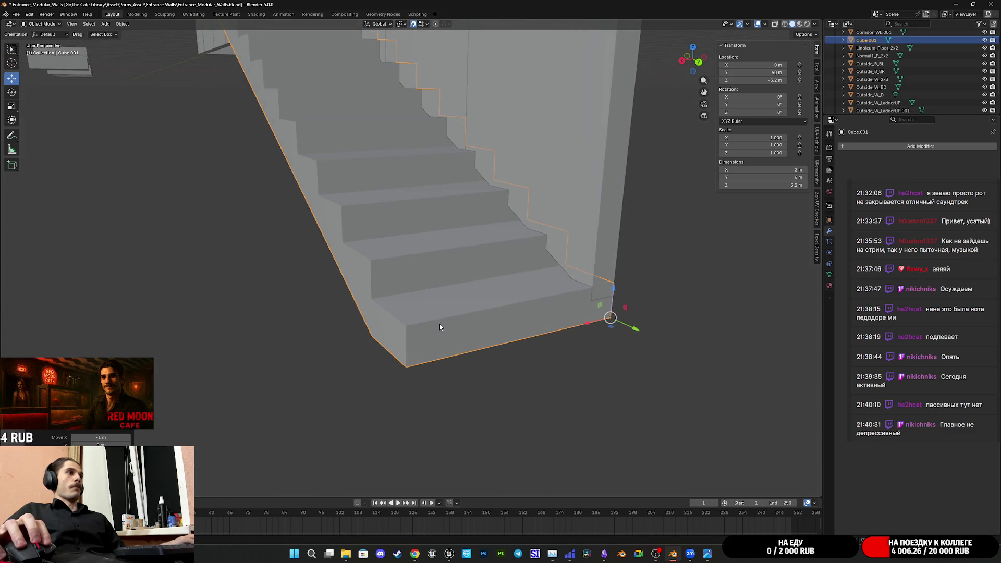
- Snap the 3D cursor to the staircase's bottom outer corner vertex
{"action": "key", "text": "Tab"}
{"action": "mouse_move", "coordinate": [439, 327]}
{"action": "middle_mouse_down"}
{"action": "mouse_move", "coordinate": [415, 339]}
{"action": "mouse_move", "coordinate": [315, 176]}
{"action": "middle_mouse_up"}
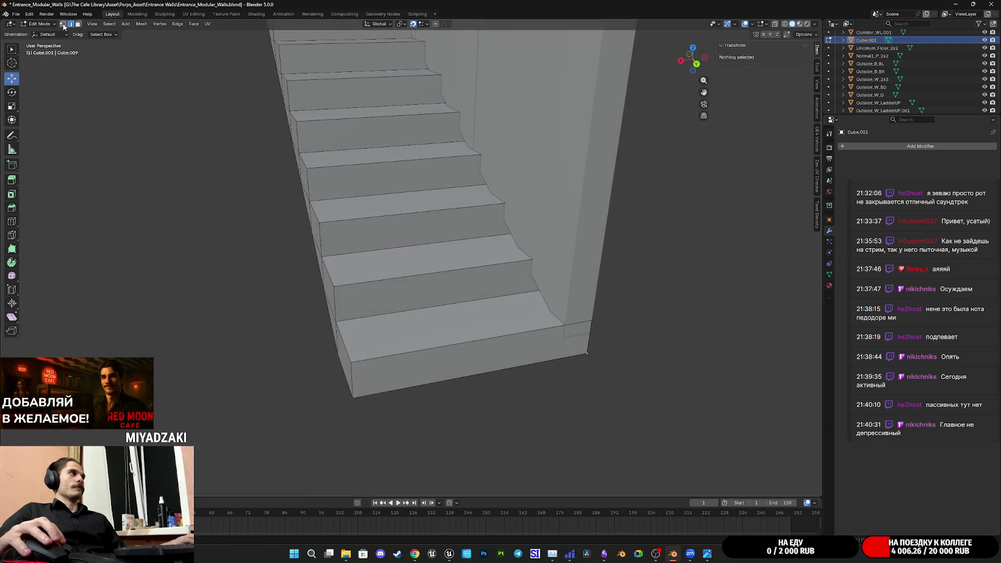
{"action": "left_click", "coordinate": [352, 396]}
{"action": "key", "text": "shift+s"}
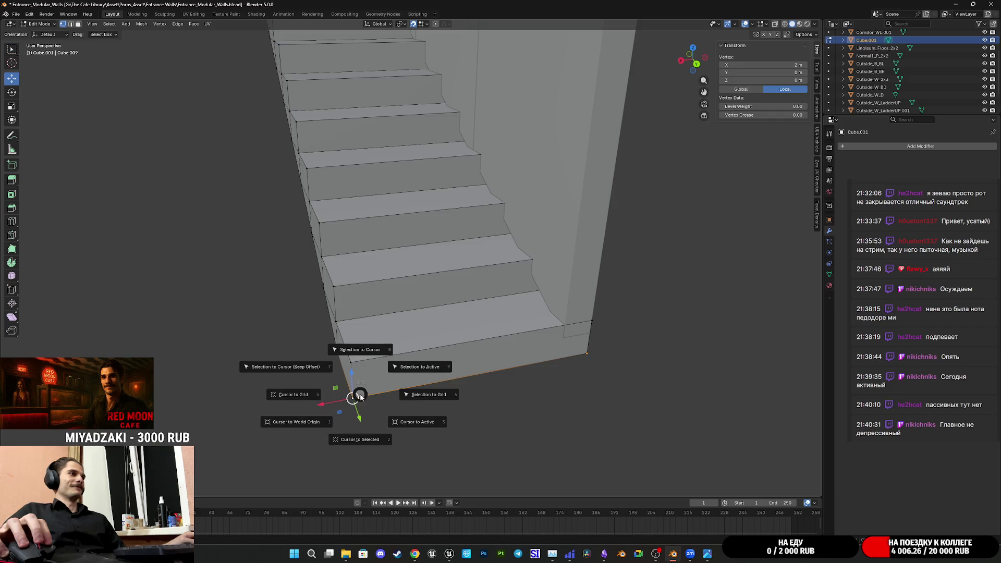
{"action": "left_click", "coordinate": [359, 440]}
{"action": "key", "text": "Tab"}
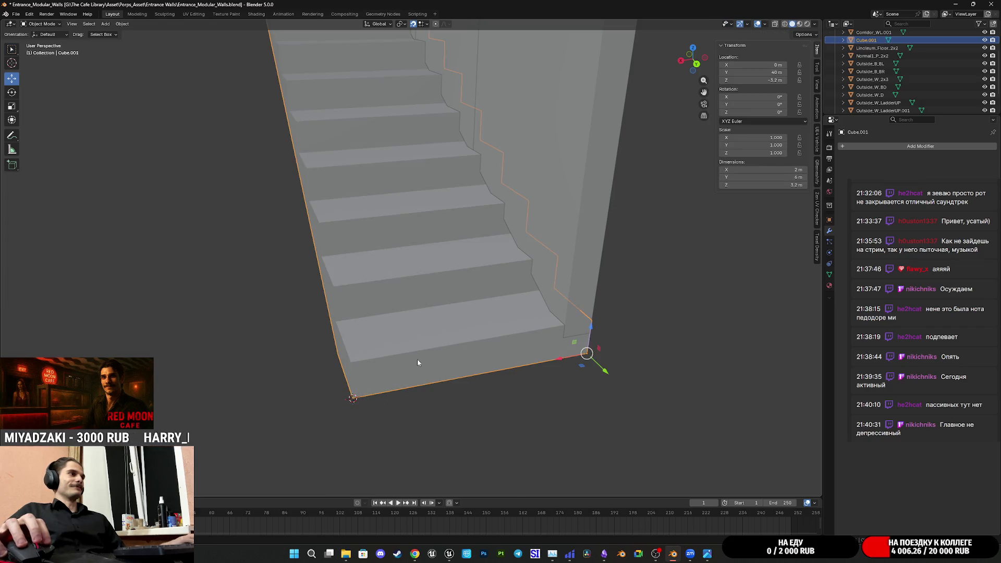
- Set the staircase origin to the 3D cursor, placing it at X 2, Y 40, Z -3.2 m
{"action": "left_click", "coordinate": [122, 24]}
{"action": "mouse_move", "coordinate": [159, 40]}
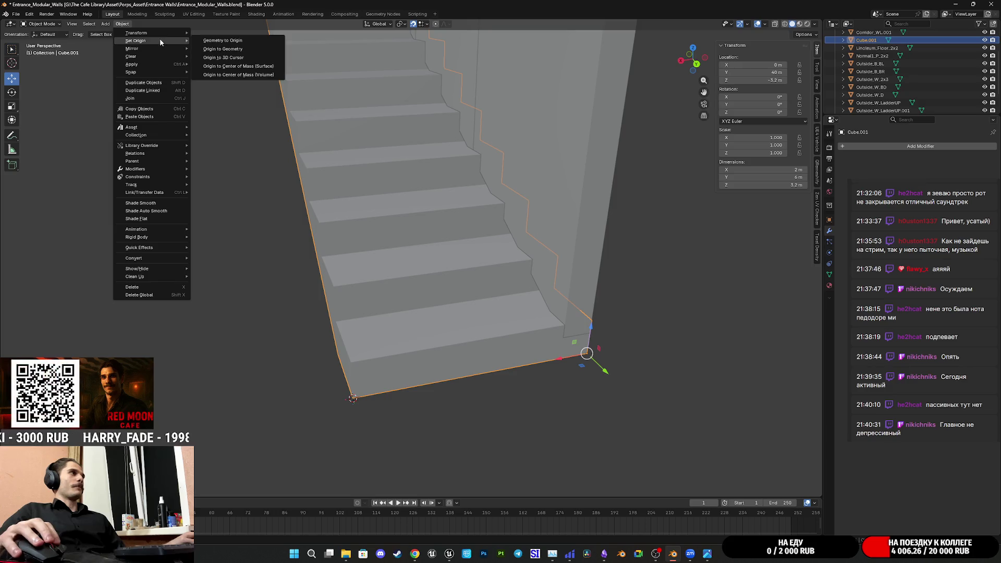
{"action": "left_click", "coordinate": [242, 58]}
{"action": "mouse_move", "coordinate": [488, 306]}
{"action": "middle_mouse_down"}
{"action": "mouse_move", "coordinate": [481, 334]}
{"action": "mouse_move", "coordinate": [503, 340]}
{"action": "mouse_move", "coordinate": [456, 331]}
{"action": "middle_mouse_up"}
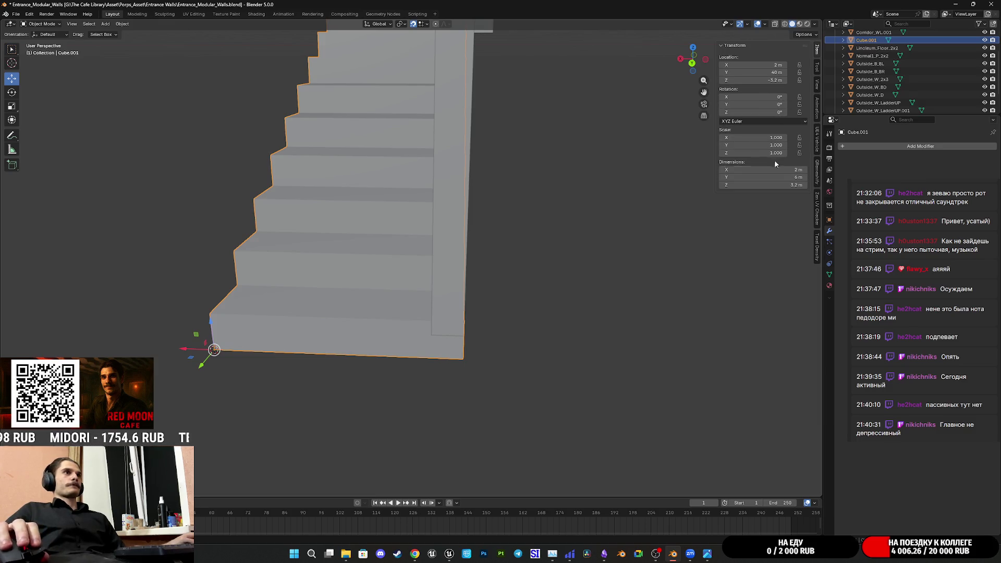
- Set the staircase's X scale to 0.9, then fine-tune it to 0.88
{"action": "left_click", "coordinate": [756, 138]}
{"action": "type", "text": "0.9"}
{"action": "key", "text": "Return"}
{"action": "left_click_drag", "start_coordinate": [756, 137], "coordinate": [751, 138]}
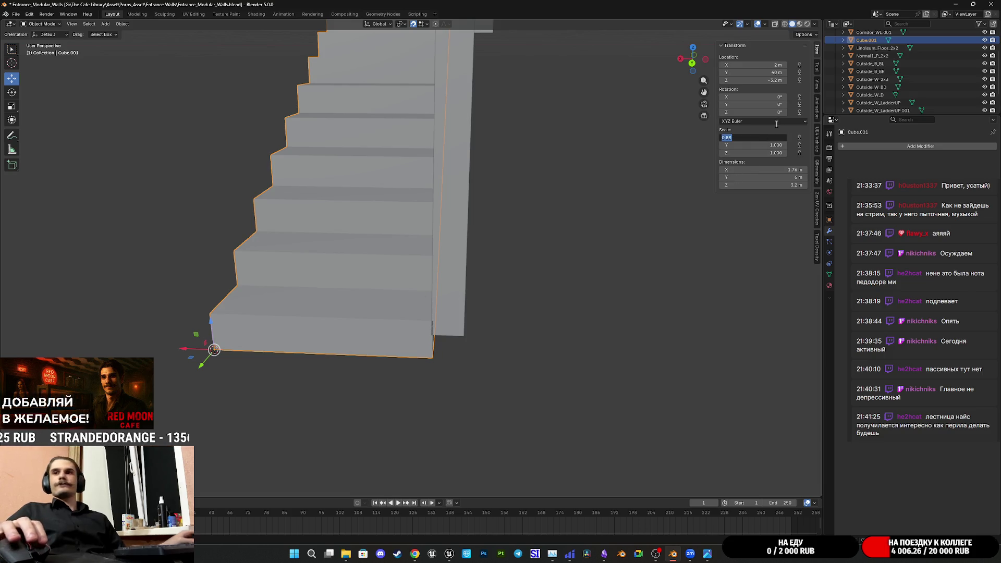
{"action": "key", "text": "Return"}
- Orbit around the narrowed staircase to inspect its stepped profile beside the walls
{"action": "mouse_move", "coordinate": [600, 208]}
{"action": "middle_mouse_down"}
{"action": "mouse_move", "coordinate": [510, 252]}
{"action": "mouse_move", "coordinate": [604, 266]}
{"action": "middle_mouse_up"}
{"action": "scroll", "coordinate": [539, 260], "scroll_direction": "up", "scroll_amount": 3}
{"action": "scroll", "coordinate": [537, 260], "scroll_direction": "down", "scroll_amount": 3}
{"action": "scroll", "coordinate": [594, 267], "scroll_direction": "up", "scroll_amount": 3}
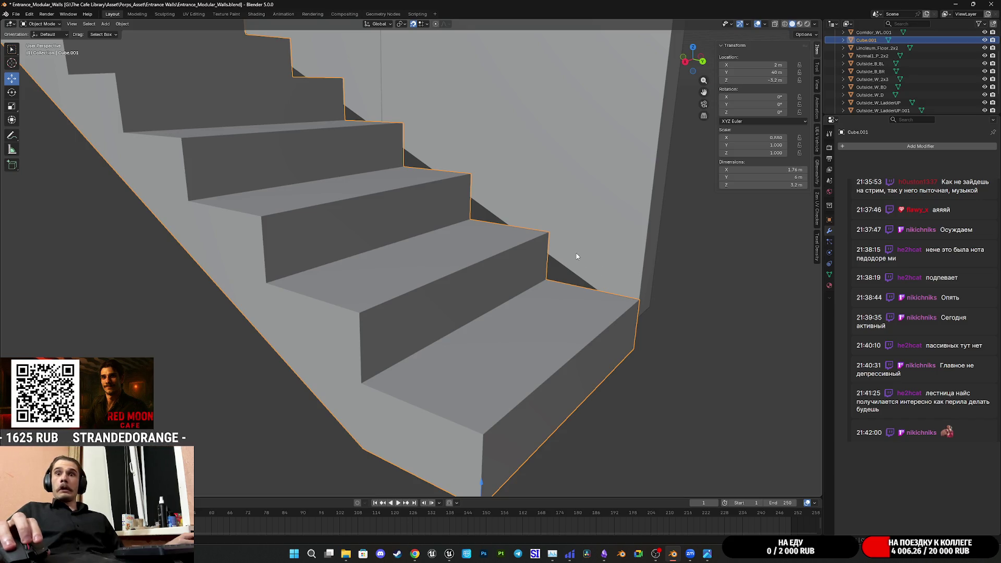
{"action": "scroll", "coordinate": [605, 271], "scroll_direction": "down", "scroll_amount": 3}
{"action": "mouse_move", "coordinate": [612, 287]}
{"action": "middle_mouse_down"}
{"action": "mouse_move", "coordinate": [612, 270]}
{"action": "mouse_move", "coordinate": [610, 284]}
{"action": "middle_mouse_up"}
{"action": "scroll", "coordinate": [596, 287], "scroll_direction": "up", "scroll_amount": 3}
{"action": "scroll", "coordinate": [596, 287], "scroll_direction": "down", "scroll_amount": 3}
{"action": "mouse_move", "coordinate": [653, 328]}
{"action": "middle_mouse_down"}
{"action": "mouse_move", "coordinate": [487, 253]}
{"action": "mouse_move", "coordinate": [516, 304]}
{"action": "mouse_move", "coordinate": [570, 297]}
{"action": "mouse_move", "coordinate": [495, 291]}
{"action": "mouse_move", "coordinate": [456, 303]}
{"action": "mouse_move", "coordinate": [552, 336]}
{"action": "middle_mouse_up"}
{"action": "scroll", "coordinate": [514, 304], "scroll_direction": "up", "scroll_amount": 2}
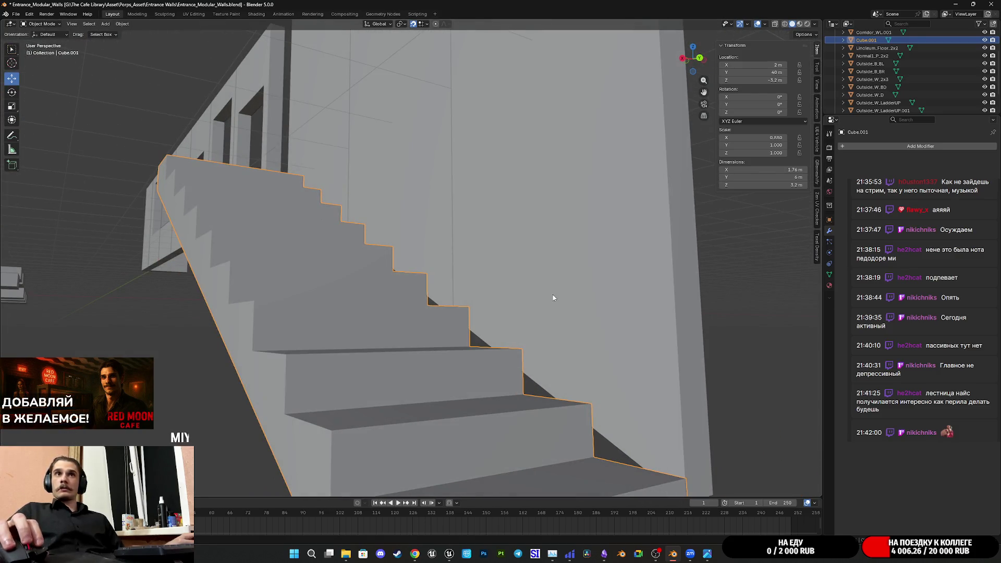
{"action": "mouse_move", "coordinate": [613, 323]}
{"action": "middle_mouse_down"}
{"action": "mouse_move", "coordinate": [578, 280]}
{"action": "mouse_move", "coordinate": [579, 206]}
{"action": "middle_mouse_up"}
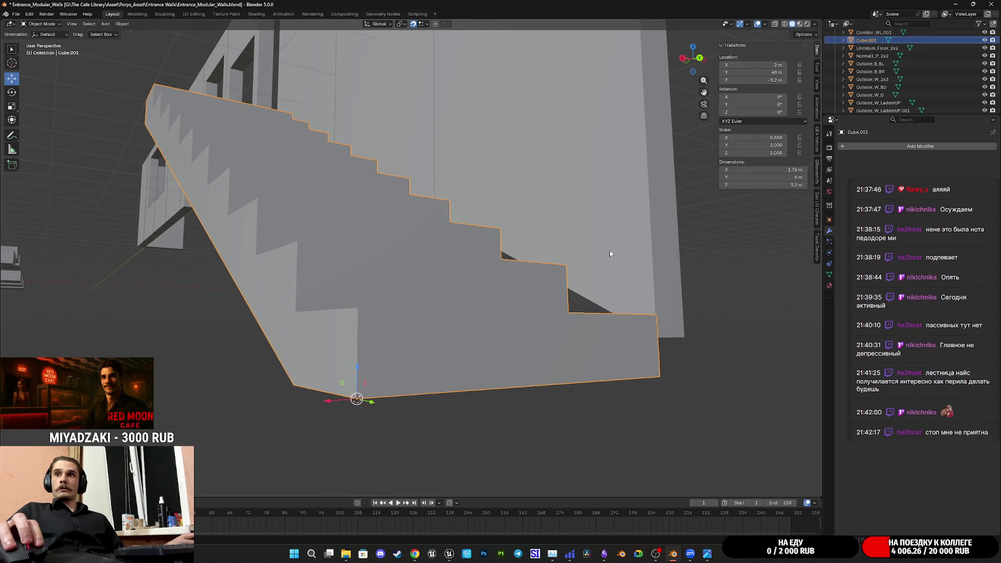
{"action": "mouse_move", "coordinate": [543, 250]}
{"action": "middle_mouse_down"}
{"action": "mouse_move", "coordinate": [541, 228]}
{"action": "mouse_move", "coordinate": [521, 234]}
{"action": "mouse_move", "coordinate": [554, 242]}
{"action": "middle_mouse_up"}
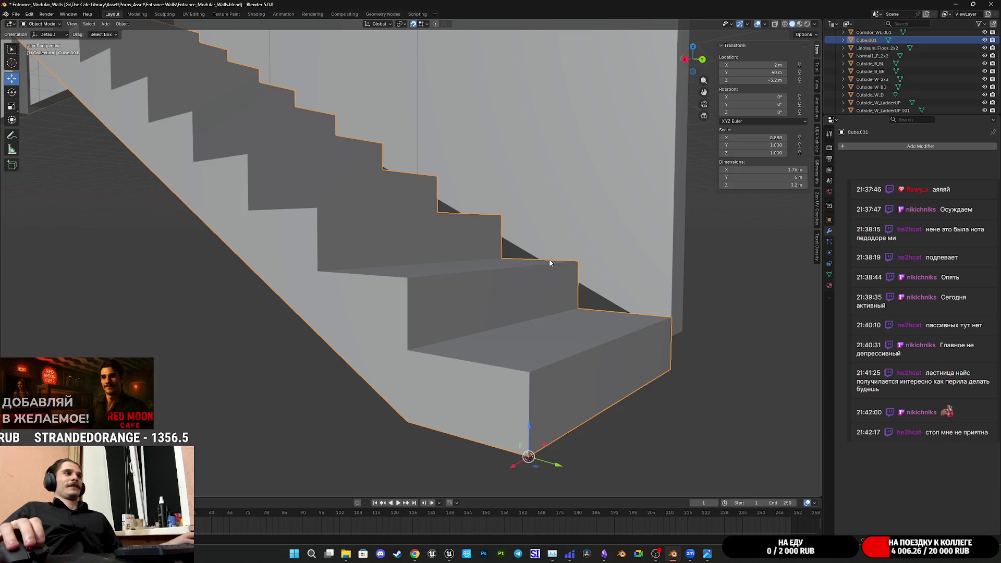
{"action": "scroll", "coordinate": [583, 264], "scroll_direction": "down", "scroll_amount": 4}
{"action": "mouse_move", "coordinate": [496, 270]}
{"action": "middle_mouse_down"}
{"action": "mouse_move", "coordinate": [501, 292]}
{"action": "mouse_move", "coordinate": [514, 272]}
{"action": "mouse_move", "coordinate": [542, 297]}
{"action": "middle_mouse_up"}
{"action": "scroll", "coordinate": [665, 346], "scroll_direction": "up", "scroll_amount": 4}
{"action": "scroll", "coordinate": [540, 302], "scroll_direction": "down", "scroll_amount": 6}
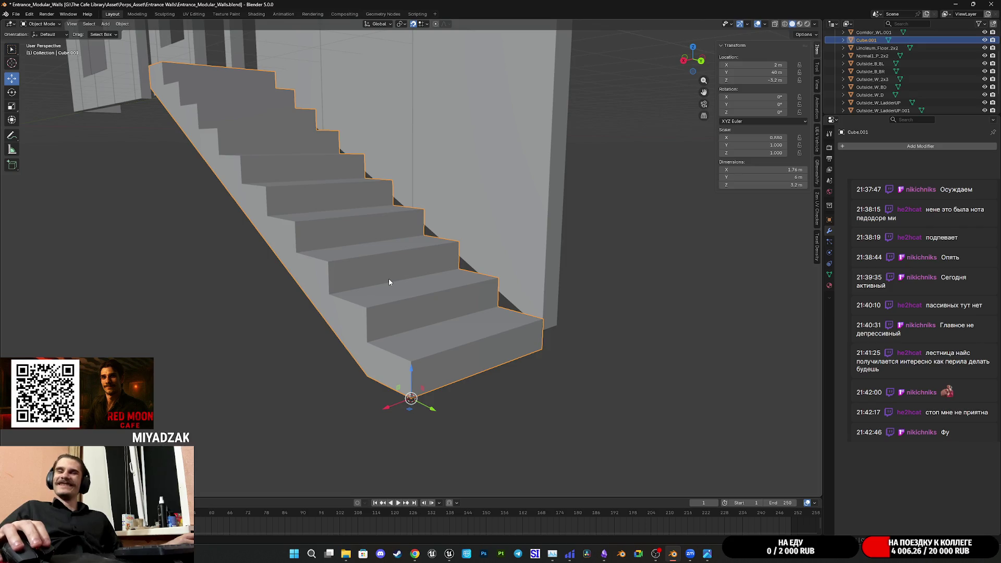
{"action": "scroll", "coordinate": [389, 281], "scroll_direction": "down", "scroll_amount": 2}
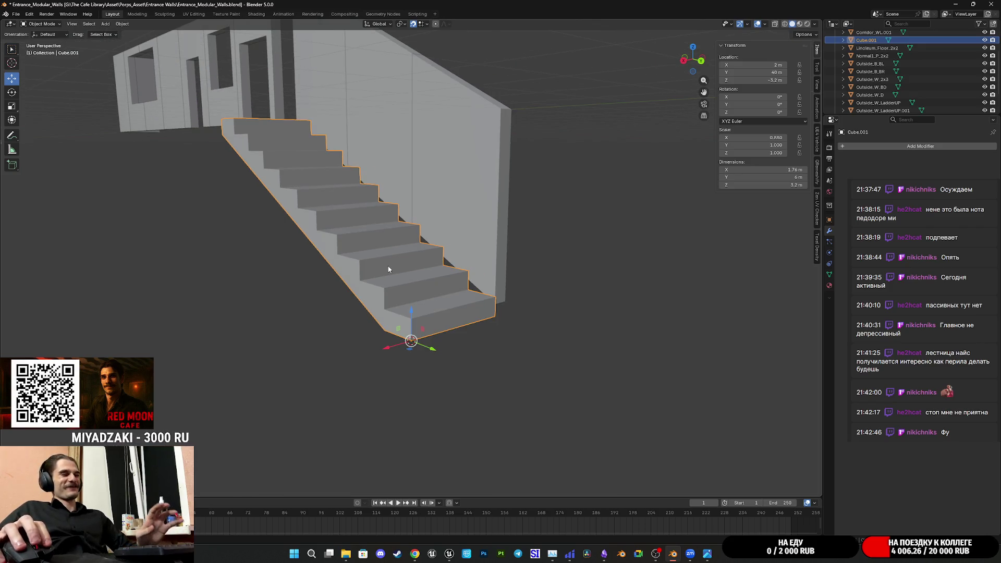
{"action": "middle_click_drag", "start_coordinate": [388, 280], "coordinate": [501, 219]}
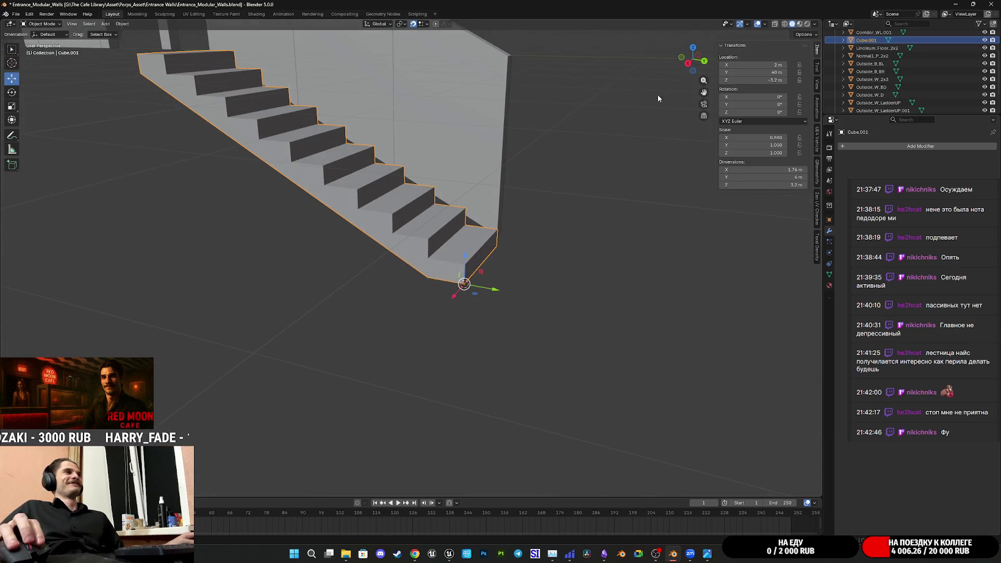
- Switch to an orthographic top view of the scene
{"action": "key", "text": "KP_5"}
{"action": "left_click", "coordinate": [694, 49]}
{"action": "middle_click_drag", "start_coordinate": [551, 279], "coordinate": [456, 234], "text": "shift"}
- Add a cube and move it beside the foot of the stairs in top view
{"action": "key", "text": "shift+a"}
{"action": "mouse_move", "coordinate": [457, 233]}
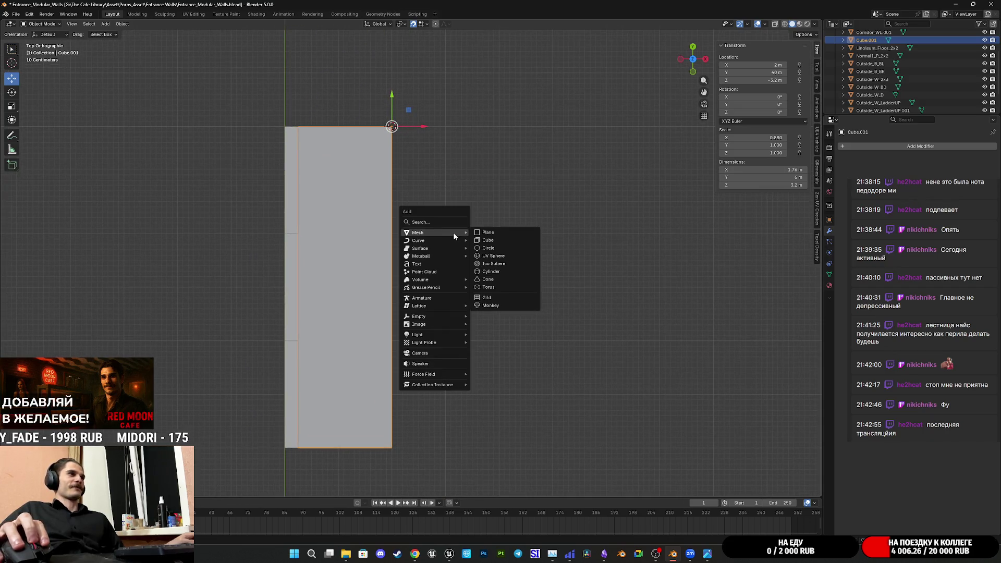
{"action": "left_click", "coordinate": [510, 239]}
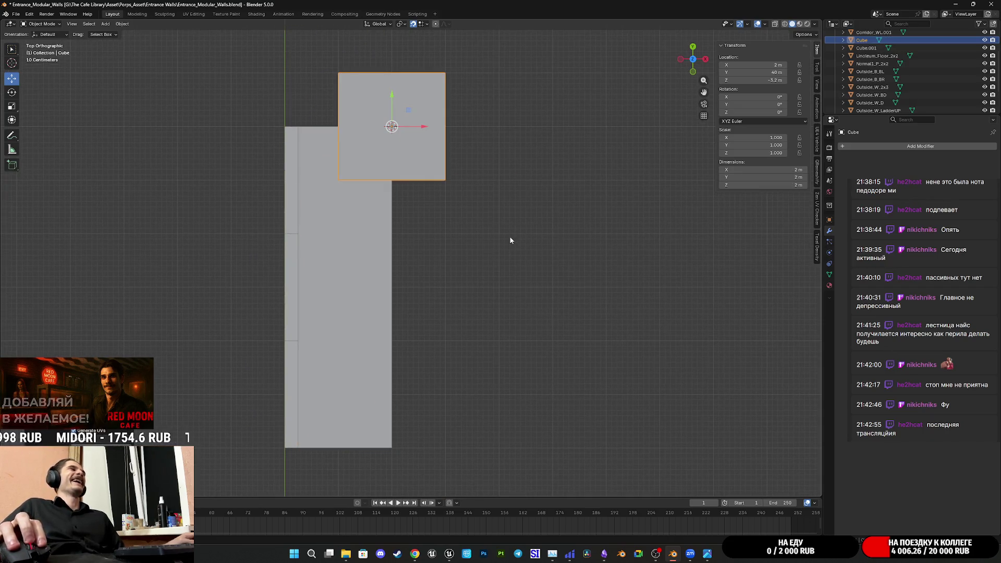
{"action": "mouse_move", "coordinate": [494, 318]}
{"action": "middle_mouse_down"}
{"action": "mouse_move", "coordinate": [402, 205]}
{"action": "mouse_move", "coordinate": [447, 239]}
{"action": "mouse_move", "coordinate": [399, 255]}
{"action": "mouse_move", "coordinate": [405, 261]}
{"action": "middle_mouse_up"}
{"action": "left_click", "coordinate": [693, 51]}
{"action": "scroll", "coordinate": [405, 262], "scroll_direction": "up", "scroll_amount": 3}
{"action": "mouse_move", "coordinate": [395, 182]}
{"action": "left_mouse_down"}
{"action": "mouse_move", "coordinate": [515, 220]}
{"action": "mouse_move", "coordinate": [521, 284]}
{"action": "mouse_move", "coordinate": [565, 293]}
{"action": "left_mouse_up"}
{"action": "mouse_move", "coordinate": [563, 292]}
{"action": "middle_mouse_down"}
{"action": "mouse_move", "coordinate": [514, 313]}
{"action": "mouse_move", "coordinate": [402, 227]}
{"action": "mouse_move", "coordinate": [383, 229]}
{"action": "mouse_move", "coordinate": [437, 233]}
{"action": "middle_mouse_up"}
- Raise the cube's bottom face to Z 0, making a 1 m tall box
{"action": "key", "text": "Tab"}
{"action": "left_click", "coordinate": [345, 213]}
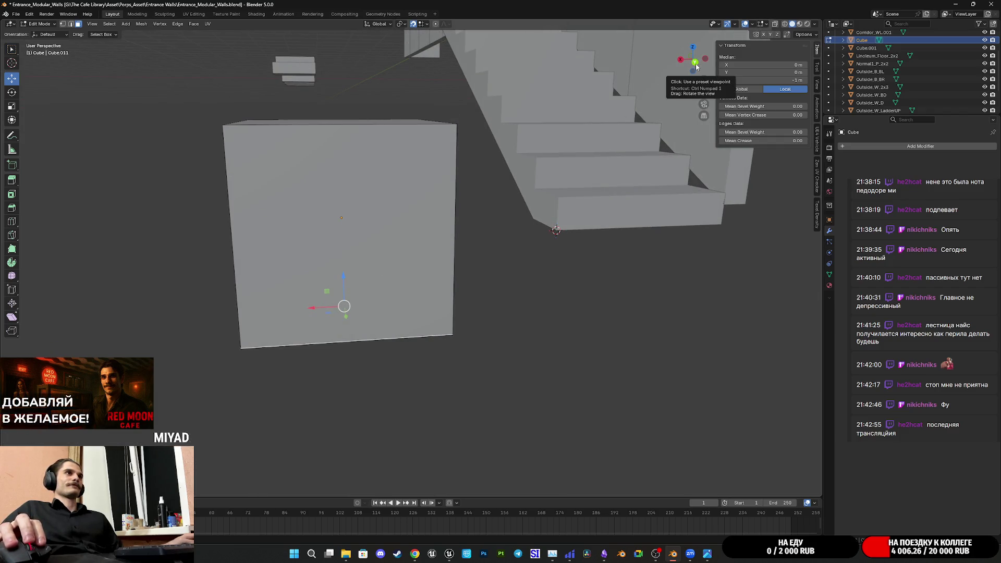
{"action": "left_click", "coordinate": [764, 80]}
{"action": "type", "text": "0"}
{"action": "key", "text": "Return"}
{"action": "middle_click_drag", "start_coordinate": [584, 219], "coordinate": [541, 230]}
{"action": "key", "text": "Tab"}
- Compare the lowest step's top face with the box, then reselect the box
{"action": "left_click", "coordinate": [571, 212]}
{"action": "key", "text": "Tab"}
{"action": "left_click", "coordinate": [571, 212]}
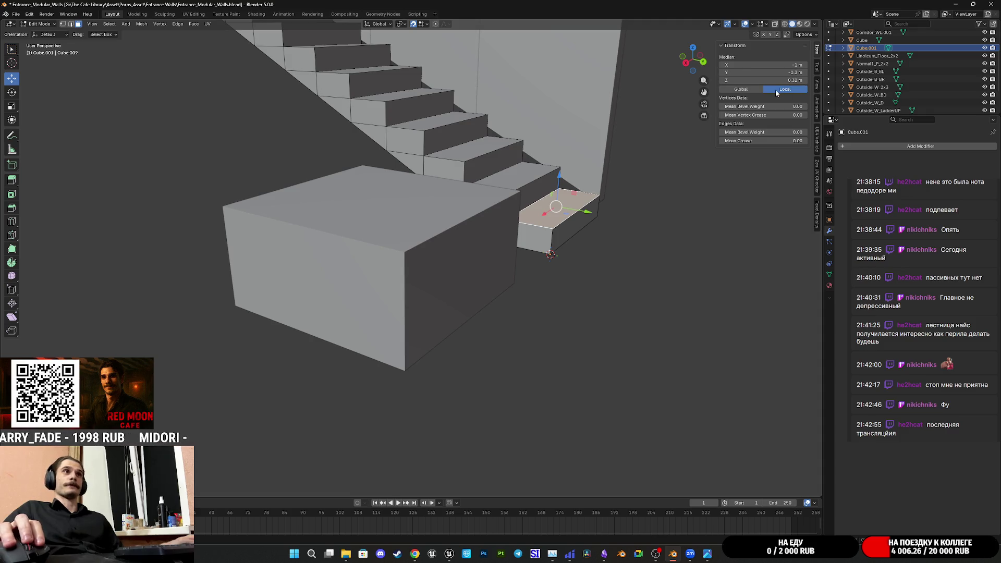
{"action": "middle_click_drag", "start_coordinate": [478, 141], "coordinate": [537, 183], "text": "shift"}
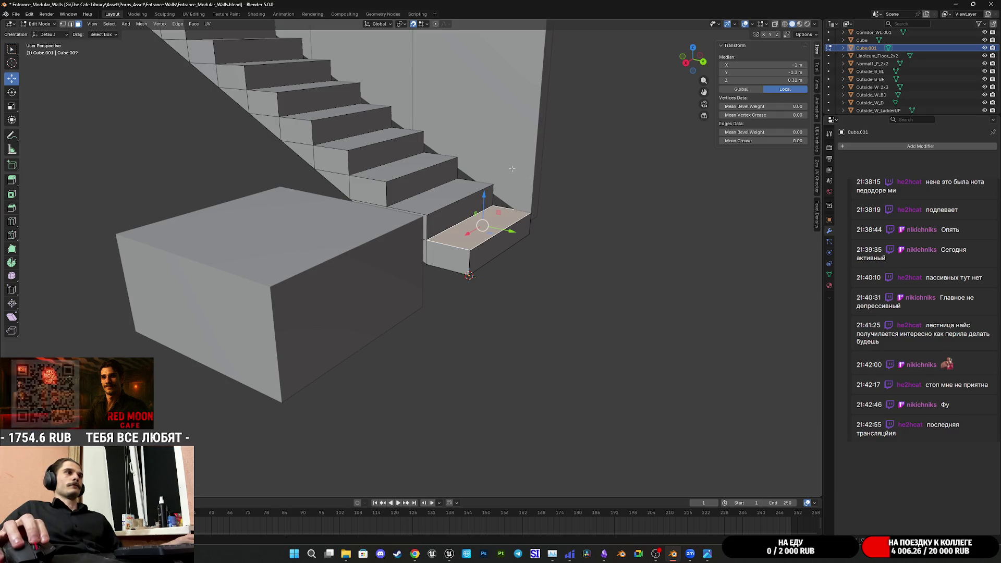
{"action": "middle_click_drag", "start_coordinate": [554, 182], "coordinate": [527, 165]}
{"action": "middle_click_drag", "start_coordinate": [517, 163], "coordinate": [516, 164]}
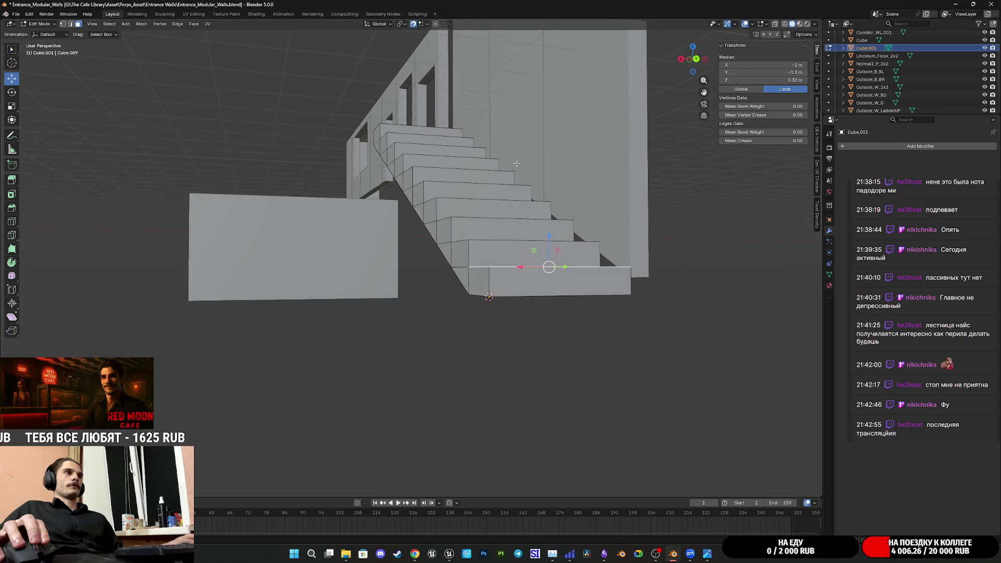
{"action": "mouse_move", "coordinate": [355, 181]}
{"action": "middle_mouse_down"}
{"action": "mouse_move", "coordinate": [412, 204]}
{"action": "mouse_move", "coordinate": [286, 270]}
{"action": "mouse_move", "coordinate": [334, 250]}
{"action": "middle_mouse_up"}
{"action": "scroll", "coordinate": [412, 205], "scroll_direction": "up", "scroll_amount": 4}
{"action": "key", "text": "alt+a"}
{"action": "key", "text": "Tab"}
{"action": "left_click", "coordinate": [316, 273], "text": "shift"}
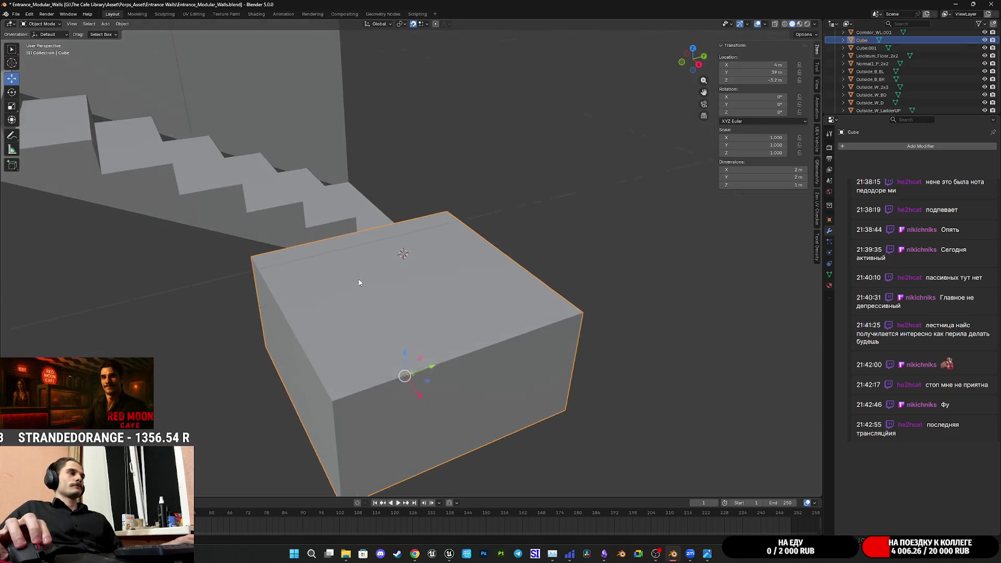
- Pull one face of the box 1.4 m along Y, narrowing it to 0.6 m
{"action": "key", "text": "Tab"}
{"action": "left_click", "coordinate": [295, 397]}
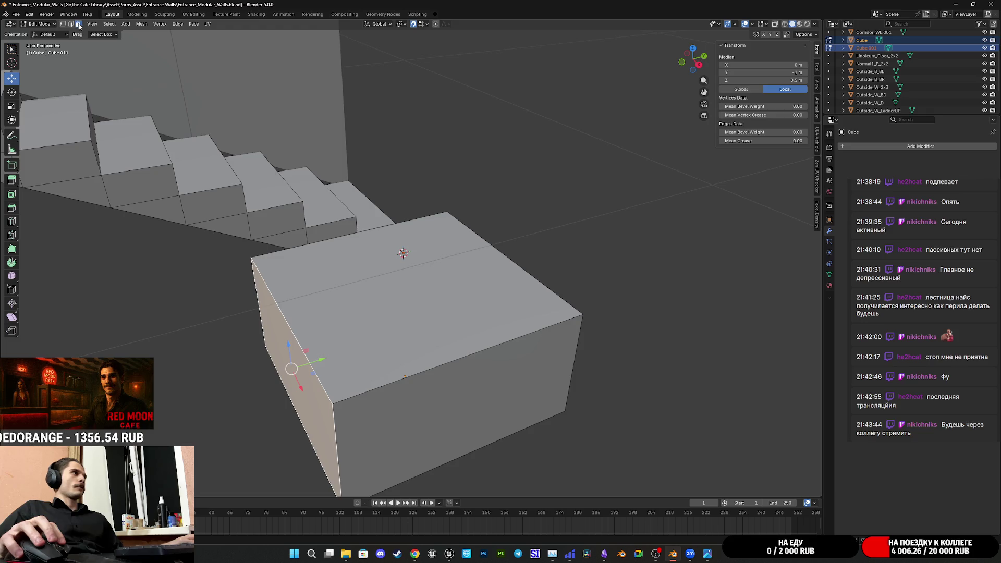
{"action": "left_click", "coordinate": [693, 48]}
{"action": "left_click_drag", "start_coordinate": [525, 385], "coordinate": [546, 282]}
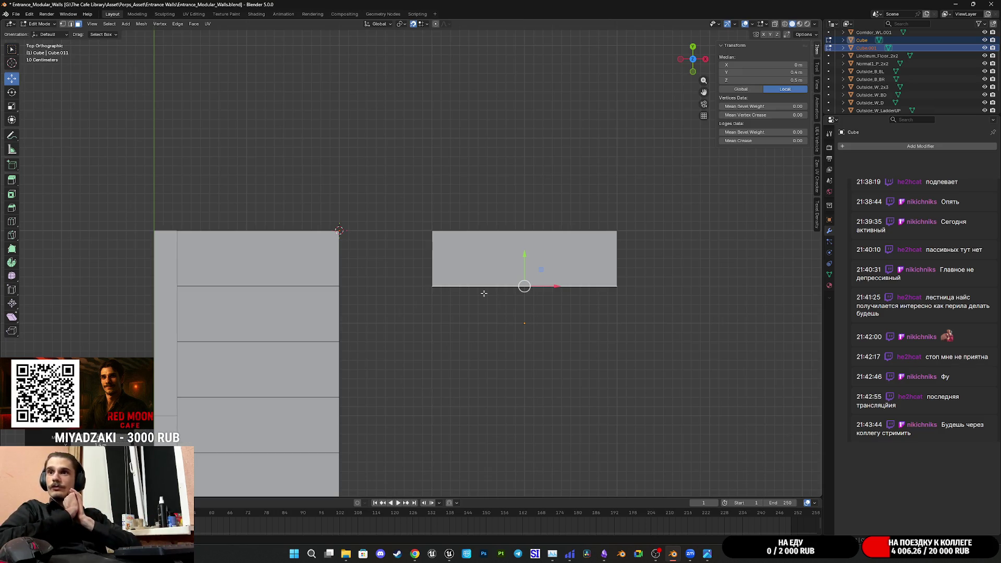
{"action": "mouse_move", "coordinate": [529, 309]}
{"action": "middle_mouse_down"}
{"action": "mouse_move", "coordinate": [538, 304]}
{"action": "mouse_move", "coordinate": [471, 346]}
{"action": "mouse_move", "coordinate": [687, 76]}
{"action": "middle_mouse_up"}
- Lower the box's top face so the box is 0.3 m tall
{"action": "left_click", "coordinate": [472, 346]}
{"action": "left_click", "coordinate": [687, 61]}
{"action": "mouse_move", "coordinate": [414, 180]}
{"action": "left_mouse_down"}
{"action": "mouse_move", "coordinate": [411, 284]}
{"action": "mouse_move", "coordinate": [411, 269]}
{"action": "left_mouse_up"}
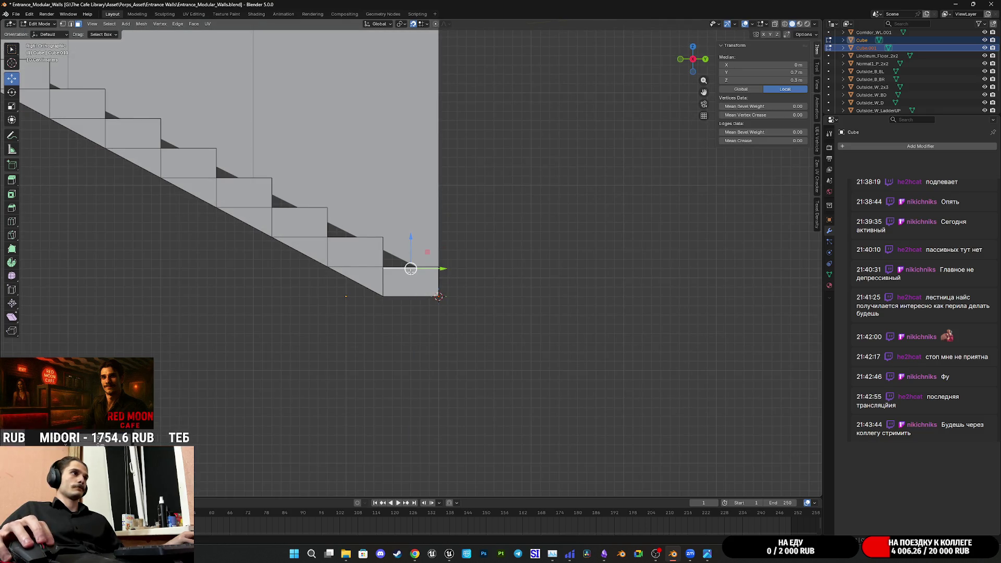
{"action": "mouse_move", "coordinate": [500, 286]}
{"action": "middle_mouse_down"}
{"action": "mouse_move", "coordinate": [476, 286]}
{"action": "mouse_move", "coordinate": [478, 278]}
{"action": "mouse_move", "coordinate": [454, 288]}
{"action": "middle_mouse_up"}
{"action": "scroll", "coordinate": [493, 283], "scroll_direction": "down", "scroll_amount": 5}
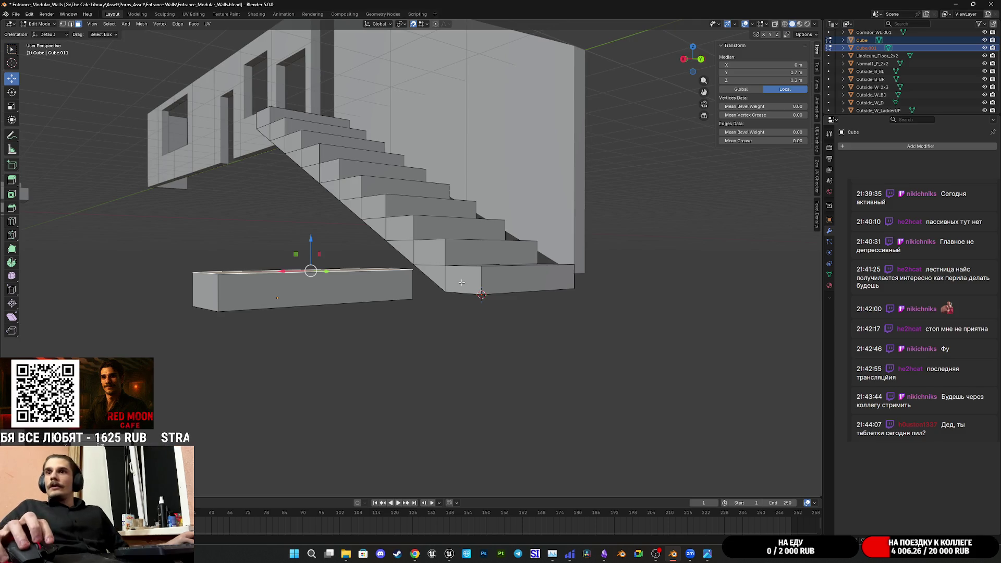
{"action": "middle_click_drag", "start_coordinate": [461, 282], "coordinate": [396, 240]}
{"action": "left_click", "coordinate": [386, 235]}
{"action": "scroll", "coordinate": [398, 281], "scroll_direction": "up", "scroll_amount": 2}
{"action": "middle_click_drag", "start_coordinate": [397, 281], "coordinate": [451, 285]}
- Return to Object Mode and keep the box at -3.2 m height
{"action": "key", "text": "Tab"}
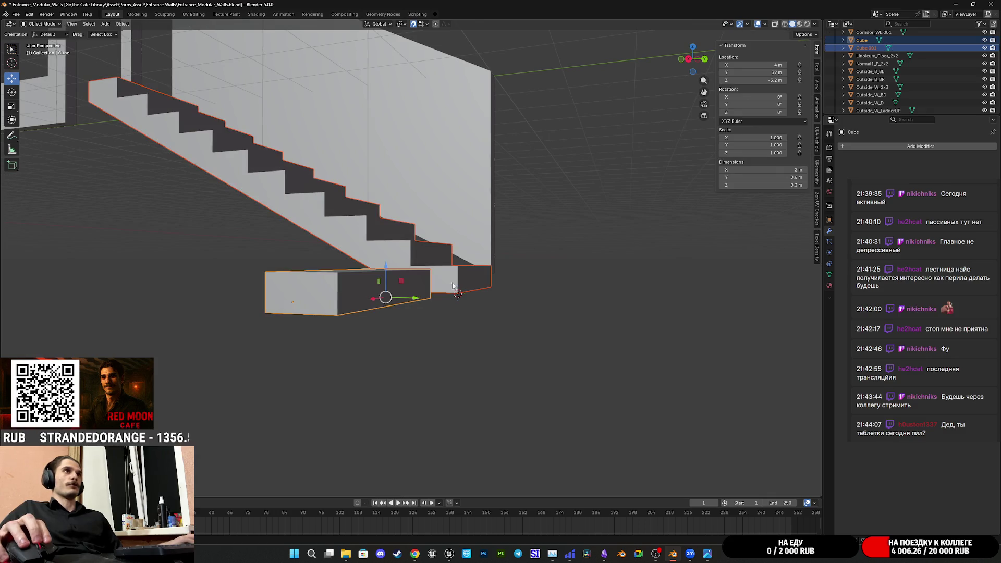
{"action": "scroll", "coordinate": [658, 191], "scroll_direction": "up", "scroll_amount": 2}
{"action": "mouse_move", "coordinate": [761, 80]}
{"action": "left_mouse_down"}
{"action": "mouse_move", "coordinate": [770, 79]}
{"action": "mouse_move", "coordinate": [761, 80]}
{"action": "left_mouse_up"}
{"action": "mouse_move", "coordinate": [397, 292]}
{"action": "middle_mouse_down"}
{"action": "mouse_move", "coordinate": [349, 267]}
{"action": "mouse_move", "coordinate": [385, 292]}
{"action": "mouse_move", "coordinate": [389, 269]}
{"action": "mouse_move", "coordinate": [499, 261]}
{"action": "mouse_move", "coordinate": [534, 276]}
{"action": "mouse_move", "coordinate": [501, 290]}
{"action": "middle_mouse_up"}
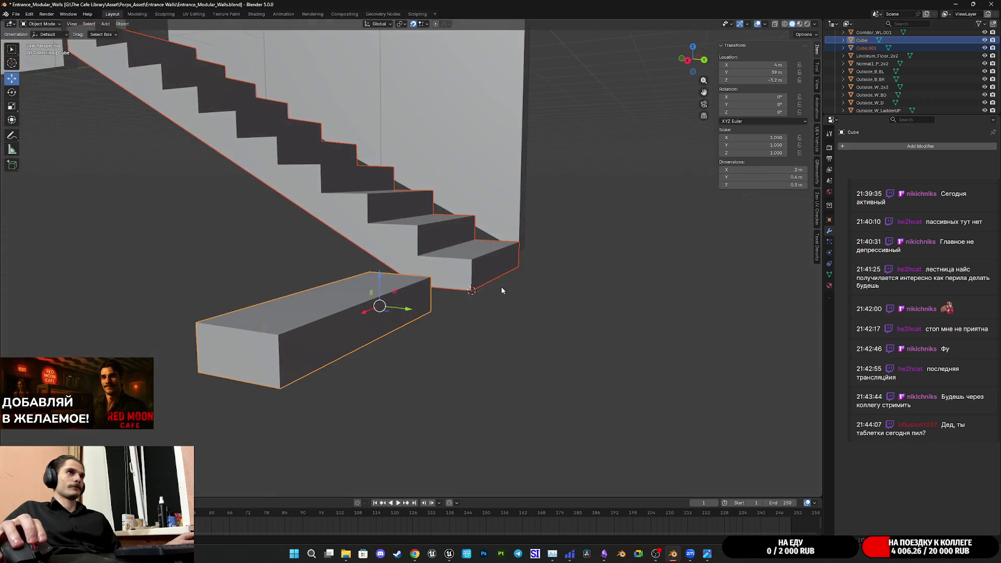
- Set the box's Z location to -3 m
{"action": "left_click", "coordinate": [763, 79]}
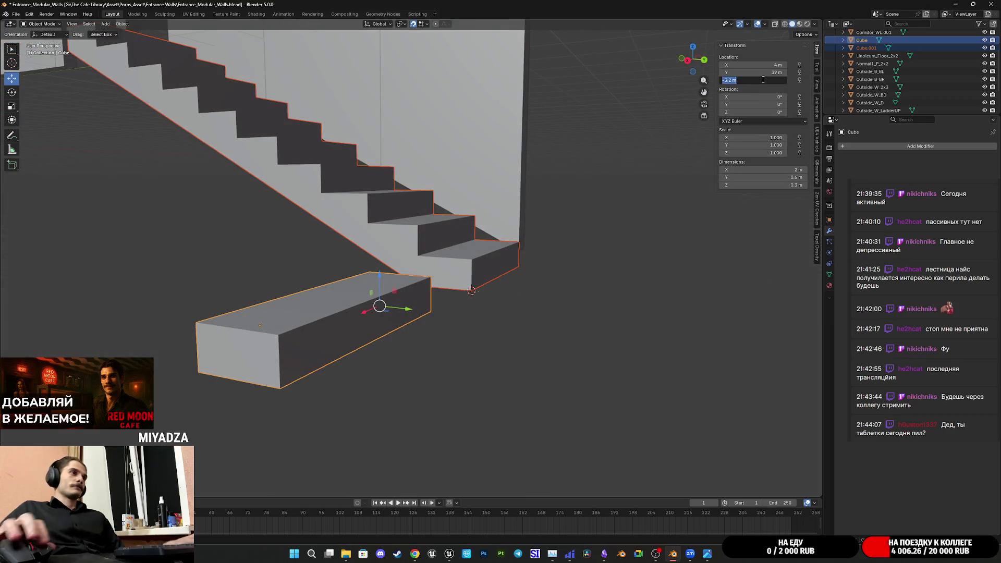
{"action": "type", "text": "-3"}
{"action": "key", "text": "Return"}
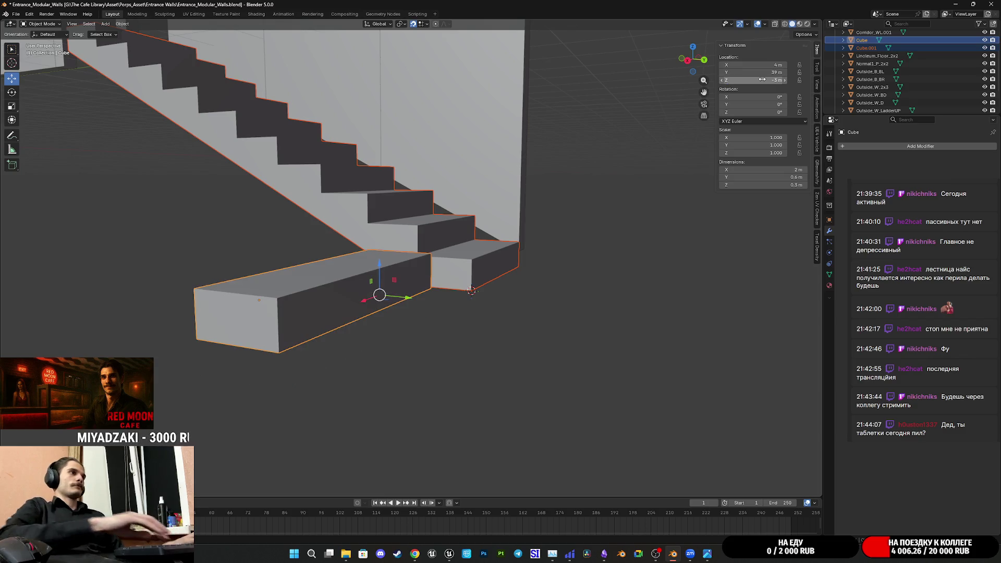
{"action": "middle_click_drag", "start_coordinate": [514, 190], "coordinate": [491, 176]}
{"action": "mouse_move", "coordinate": [711, 109]}
{"action": "middle_mouse_down"}
{"action": "mouse_move", "coordinate": [657, 92]}
{"action": "mouse_move", "coordinate": [686, 98]}
{"action": "middle_mouse_up"}
- Check the stairs and box from the side and in perspective, then reselect the box
{"action": "left_click", "coordinate": [682, 62]}
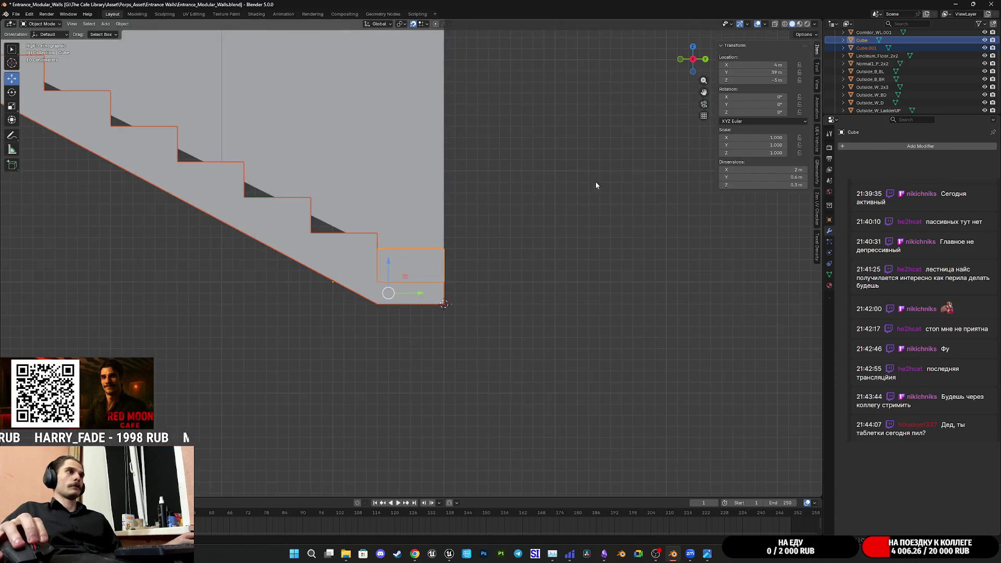
{"action": "middle_click_drag", "start_coordinate": [516, 224], "coordinate": [364, 247]}
{"action": "mouse_move", "coordinate": [452, 236]}
{"action": "middle_mouse_down"}
{"action": "mouse_move", "coordinate": [404, 221]}
{"action": "mouse_move", "coordinate": [307, 224]}
{"action": "middle_mouse_up"}
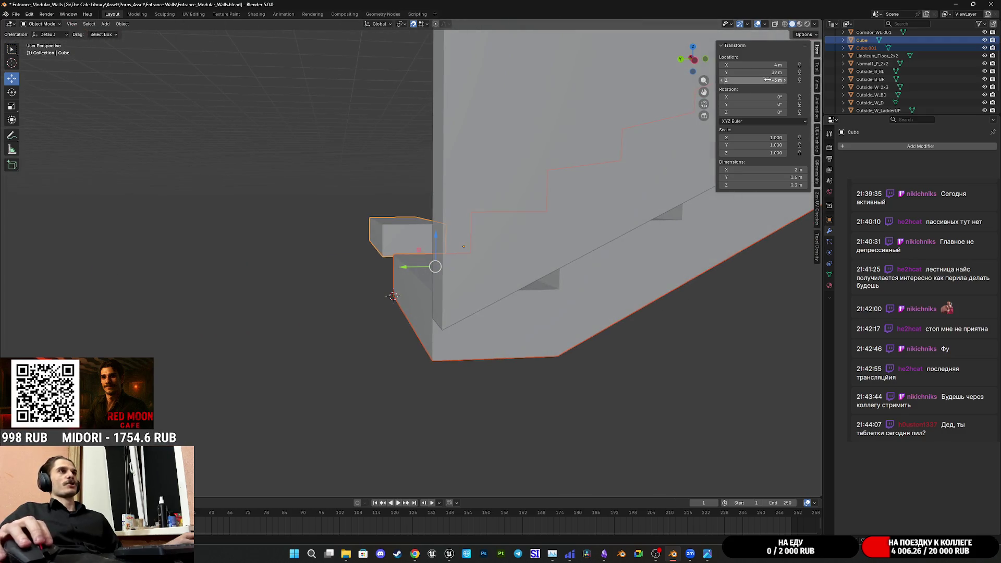
{"action": "scroll", "coordinate": [425, 205], "scroll_direction": "down", "scroll_amount": 5}
{"action": "mouse_move", "coordinate": [508, 213]}
{"action": "middle_mouse_down"}
{"action": "mouse_move", "coordinate": [557, 217]}
{"action": "mouse_move", "coordinate": [512, 220]}
{"action": "mouse_move", "coordinate": [584, 300]}
{"action": "middle_mouse_up"}
{"action": "left_click", "coordinate": [533, 207]}
{"action": "left_click", "coordinate": [499, 221]}
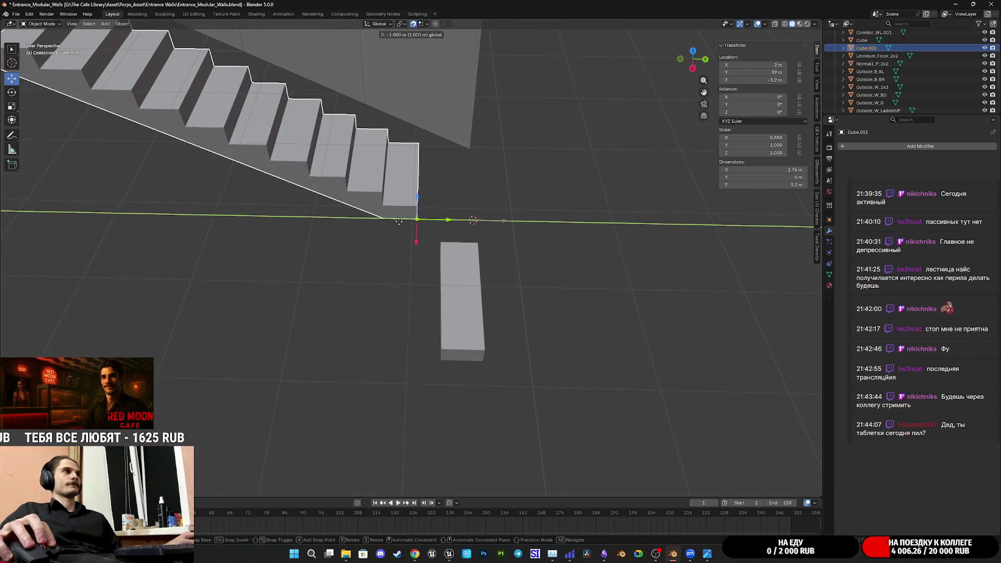
- Select the box, enter Edit Mode, and raise its selected face 0.3 m along Z
{"action": "left_click", "coordinate": [485, 274]}
{"action": "key", "text": "Tab"}
{"action": "middle_click_drag", "start_coordinate": [531, 281], "coordinate": [530, 279]}
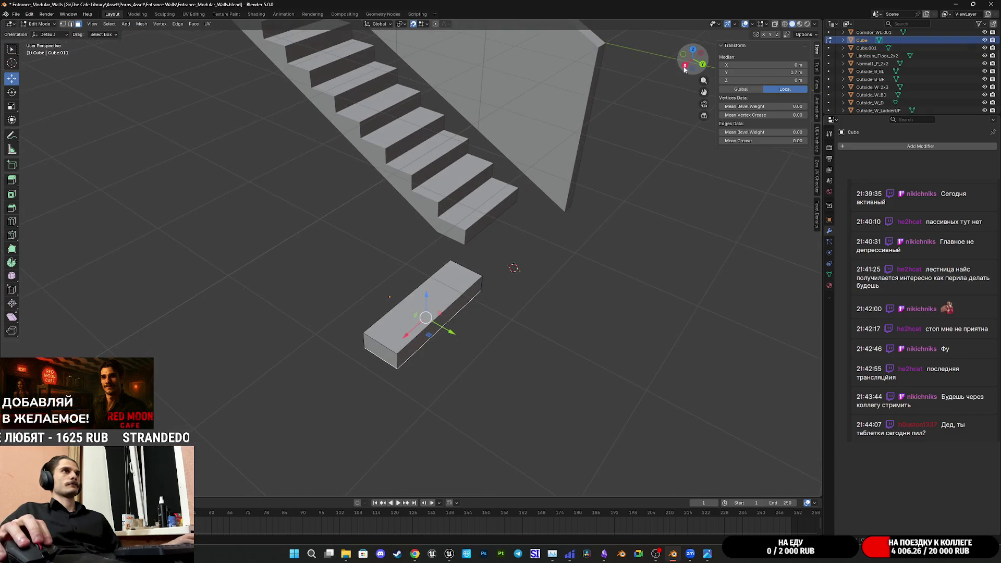
{"action": "left_click", "coordinate": [687, 67]}
{"action": "scroll", "coordinate": [529, 256], "scroll_direction": "up", "scroll_amount": 5}
{"action": "mouse_move", "coordinate": [531, 271]}
{"action": "middle_mouse_down"}
{"action": "mouse_move", "coordinate": [509, 306]}
{"action": "mouse_move", "coordinate": [546, 255]}
{"action": "mouse_move", "coordinate": [625, 197]}
{"action": "middle_mouse_up"}
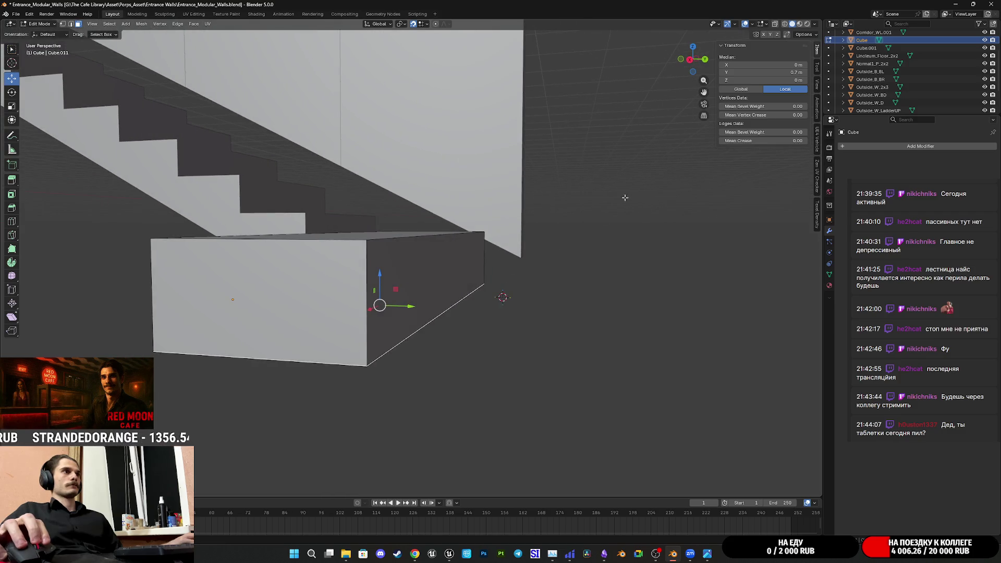
{"action": "left_click", "coordinate": [688, 63]}
{"action": "middle_click_drag", "start_coordinate": [519, 292], "coordinate": [490, 290], "text": "shift"}
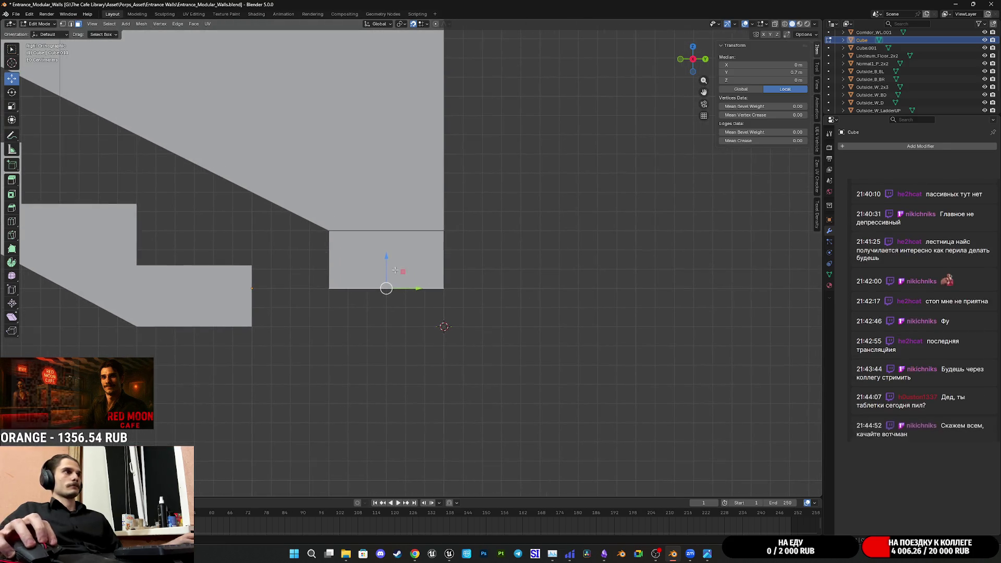
{"action": "key", "text": "g"}
{"action": "key", "text": "z"}
{"action": "left_click", "coordinate": [384, 286]}
- In vertex select mode, pick the block's bottom front corner vertex and bring up the Shift+S snap menu
{"action": "mouse_move", "coordinate": [385, 286]}
{"action": "middle_mouse_down"}
{"action": "mouse_move", "coordinate": [469, 271]}
{"action": "mouse_move", "coordinate": [505, 209]}
{"action": "middle_mouse_up"}
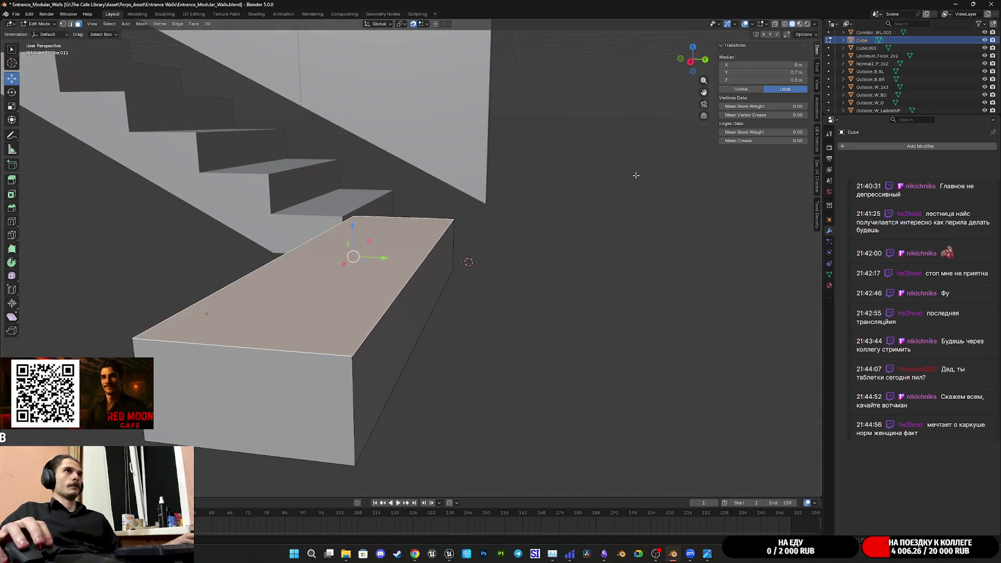
{"action": "scroll", "coordinate": [600, 185], "scroll_direction": "down", "scroll_amount": 8}
{"action": "scroll", "coordinate": [519, 224], "scroll_direction": "up", "scroll_amount": 3}
{"action": "middle_click_drag", "start_coordinate": [519, 224], "coordinate": [482, 236]}
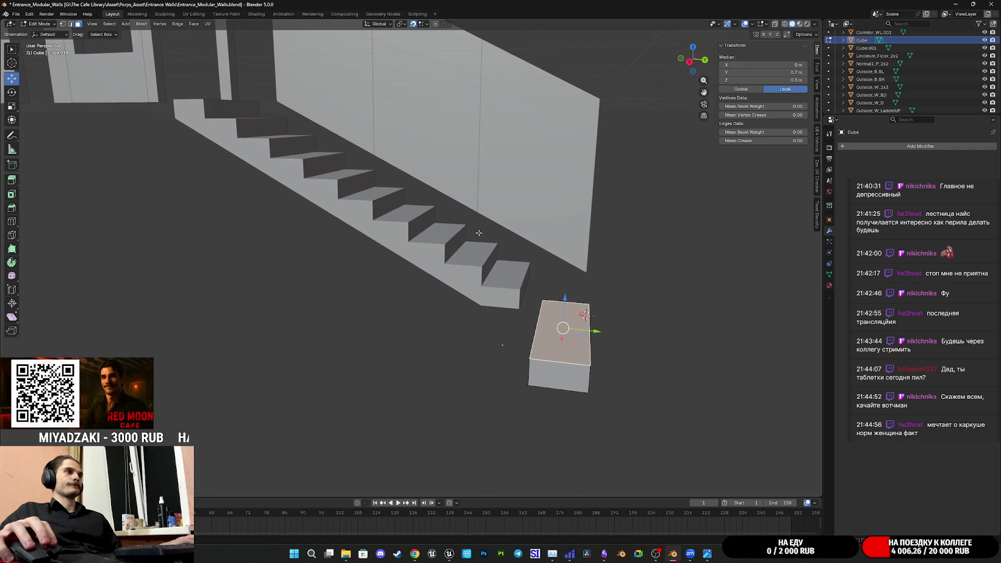
{"action": "key", "text": "Tab"}
{"action": "key", "text": "Tab"}
{"action": "middle_click_drag", "start_coordinate": [584, 315], "coordinate": [466, 343]}
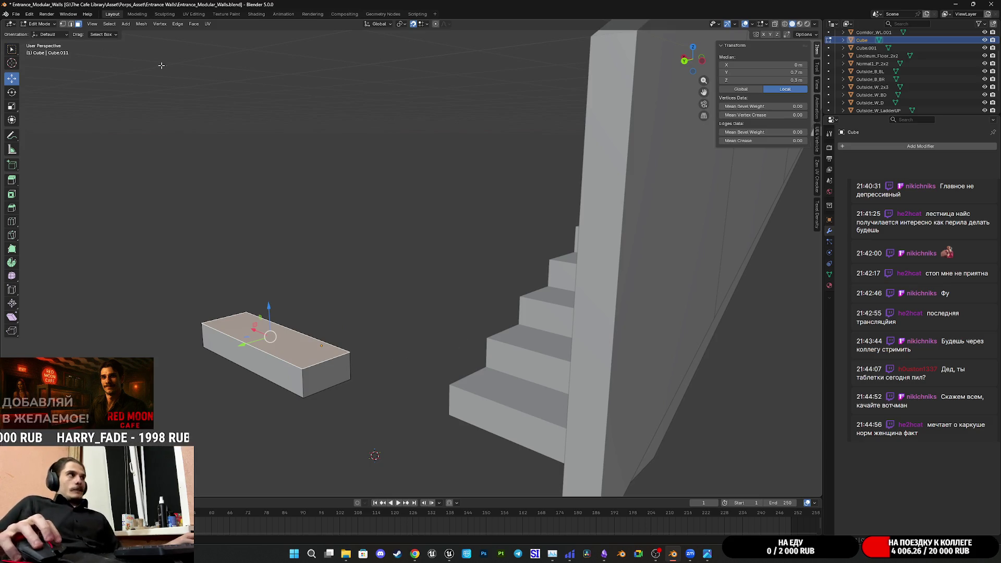
{"action": "left_click", "coordinate": [66, 25]}
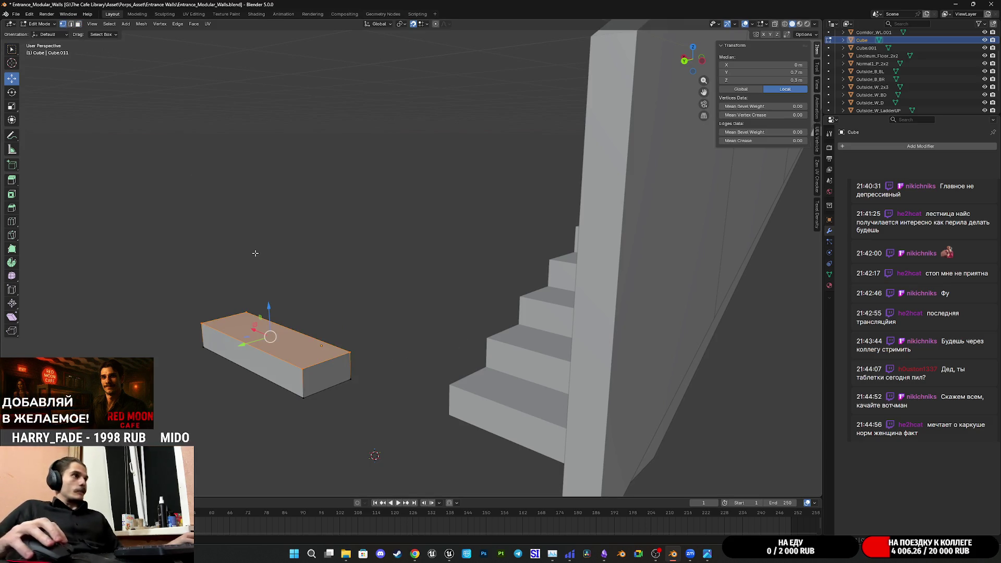
{"action": "left_click", "coordinate": [302, 391]}
{"action": "middle_click_drag", "start_coordinate": [297, 382], "coordinate": [311, 361]}
{"action": "left_click", "coordinate": [412, 421]}
{"action": "key", "text": "shift+s"}
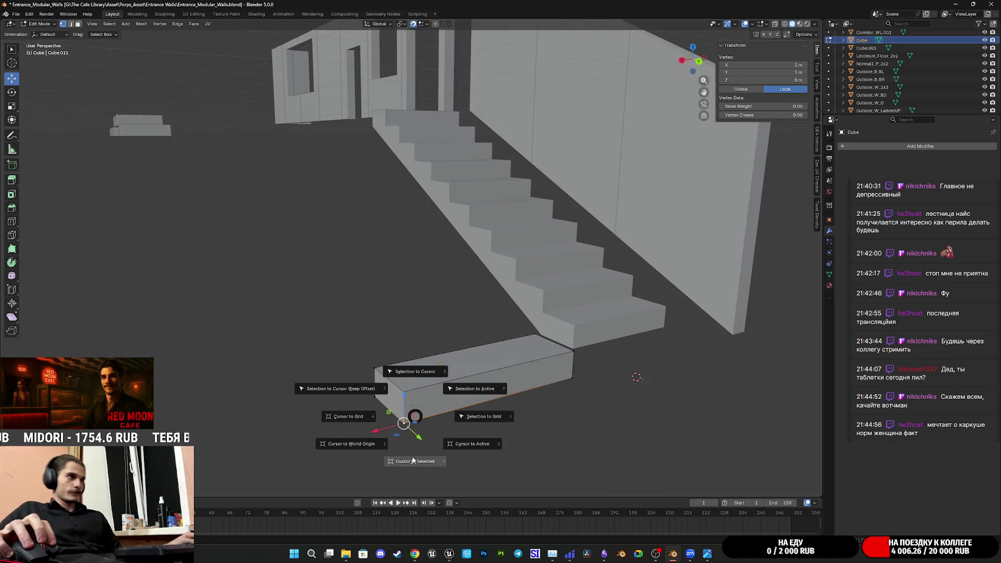
- Snap the 3D cursor to the selected bottom front corner vertex, then return to Object Mode
{"action": "left_click", "coordinate": [414, 461]}
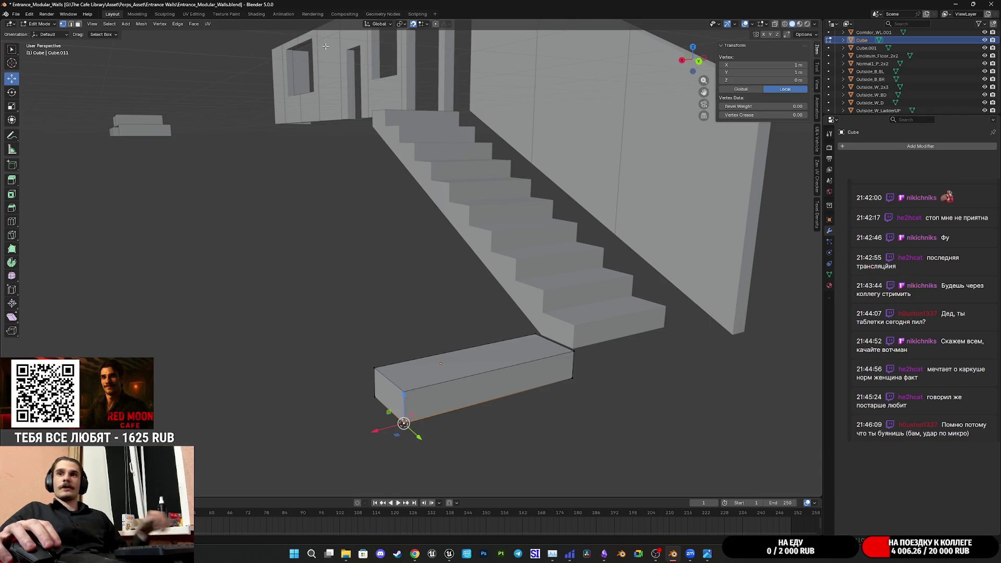
{"action": "mouse_move", "coordinate": [325, 47]}
{"action": "middle_mouse_down"}
{"action": "mouse_move", "coordinate": [526, 281]}
{"action": "mouse_move", "coordinate": [490, 251]}
{"action": "mouse_move", "coordinate": [462, 249]}
{"action": "mouse_move", "coordinate": [511, 238]}
{"action": "mouse_move", "coordinate": [562, 252]}
{"action": "mouse_move", "coordinate": [544, 262]}
{"action": "middle_mouse_up"}
{"action": "key", "text": "Tab"}
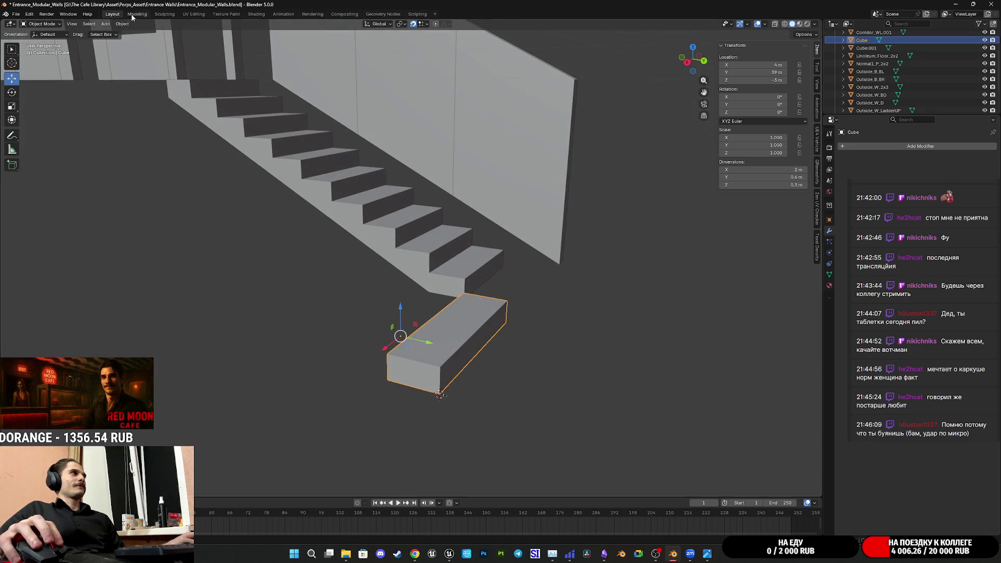
- Use Origin to 3D Cursor to put the slab's origin on its bottom front corner
{"action": "left_click", "coordinate": [123, 24]}
{"action": "mouse_move", "coordinate": [144, 42]}
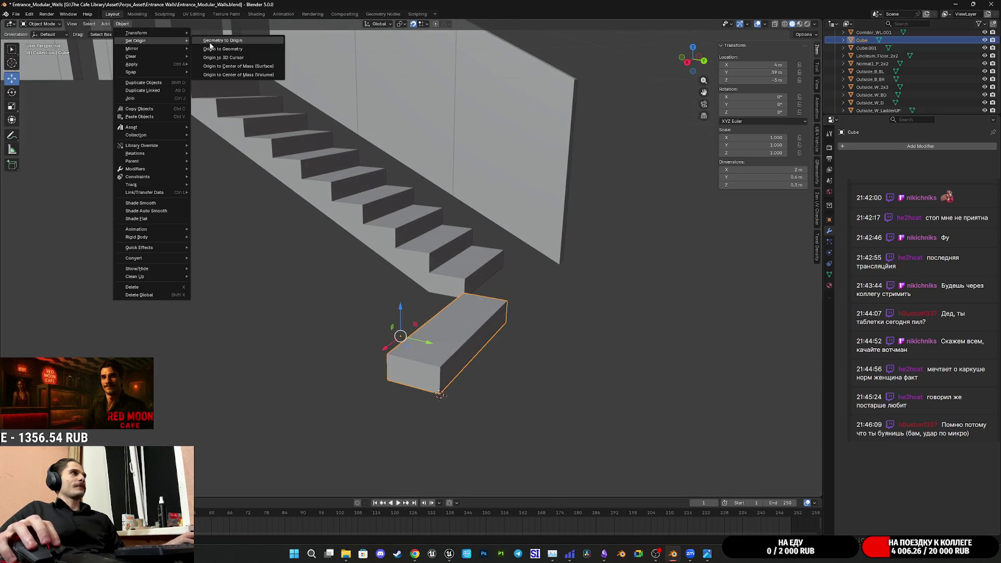
{"action": "left_click", "coordinate": [241, 57]}
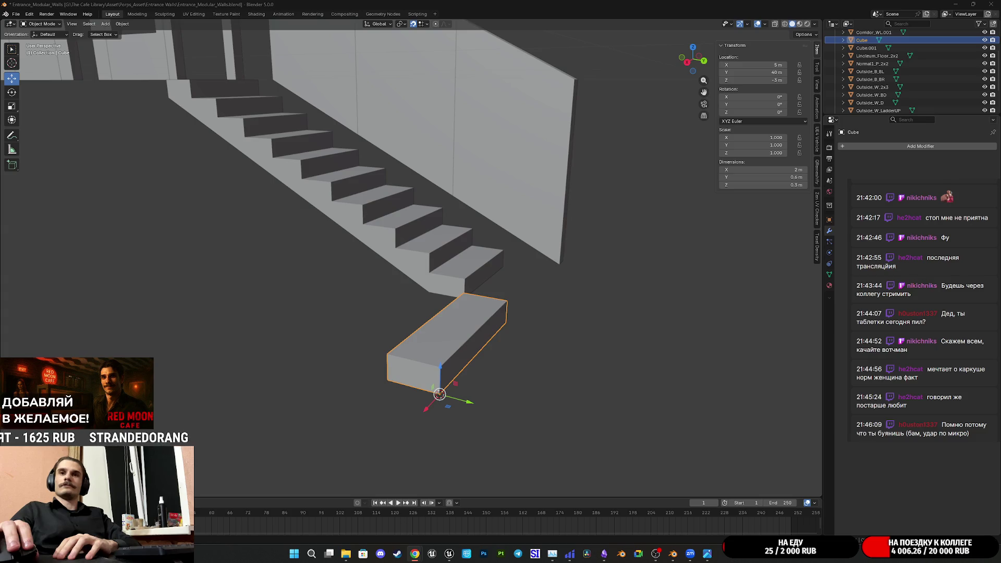
{"action": "mouse_move", "coordinate": [546, 345]}
{"action": "middle_mouse_down"}
{"action": "mouse_move", "coordinate": [561, 336]}
{"action": "mouse_move", "coordinate": [541, 340]}
{"action": "mouse_move", "coordinate": [521, 373]}
{"action": "mouse_move", "coordinate": [565, 391]}
{"action": "mouse_move", "coordinate": [485, 347]}
{"action": "mouse_move", "coordinate": [518, 338]}
{"action": "middle_mouse_up"}
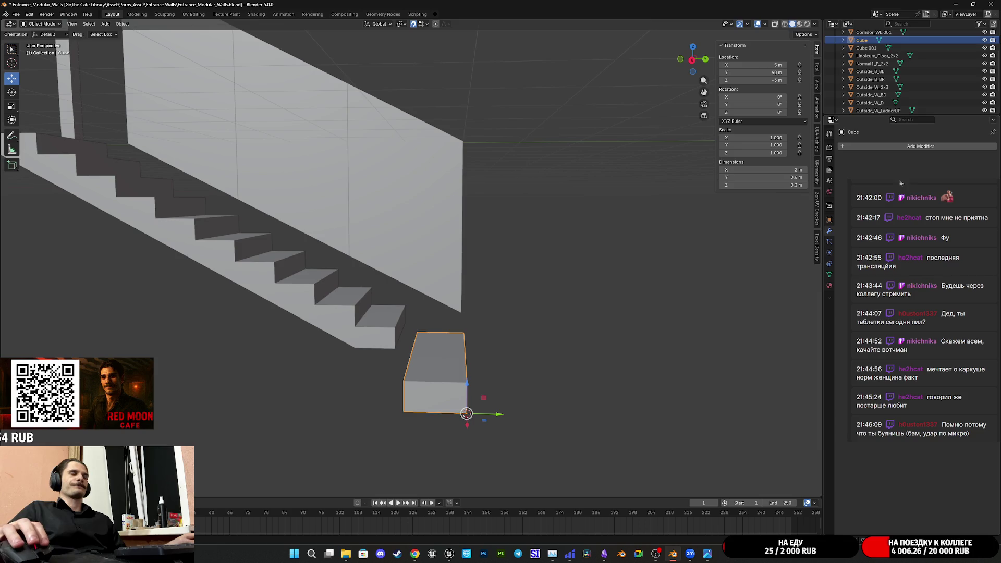
- Add an Array modifier to the slab with a relative Z offset of 1
{"action": "left_click", "coordinate": [888, 146]}
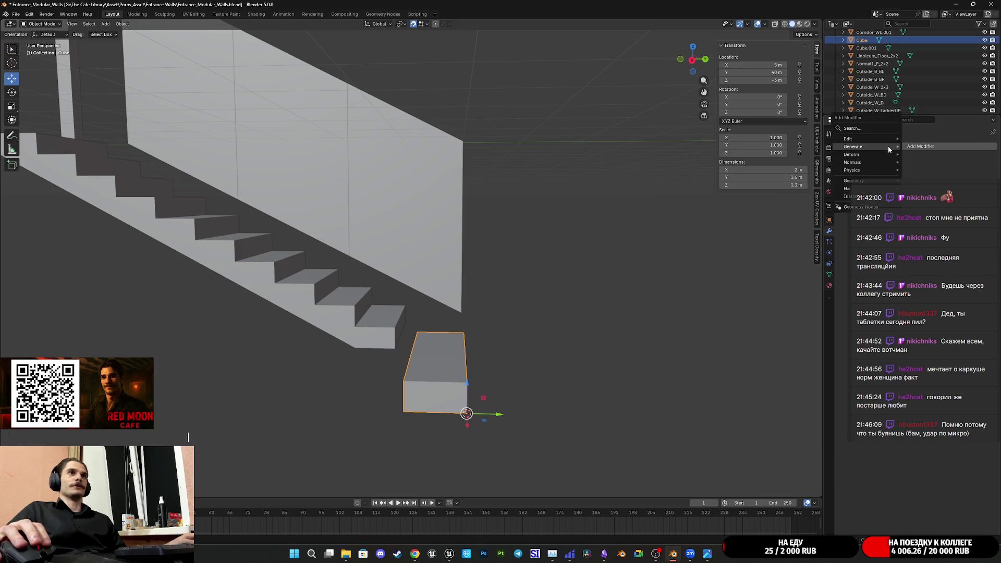
{"action": "mouse_move", "coordinate": [888, 148]}
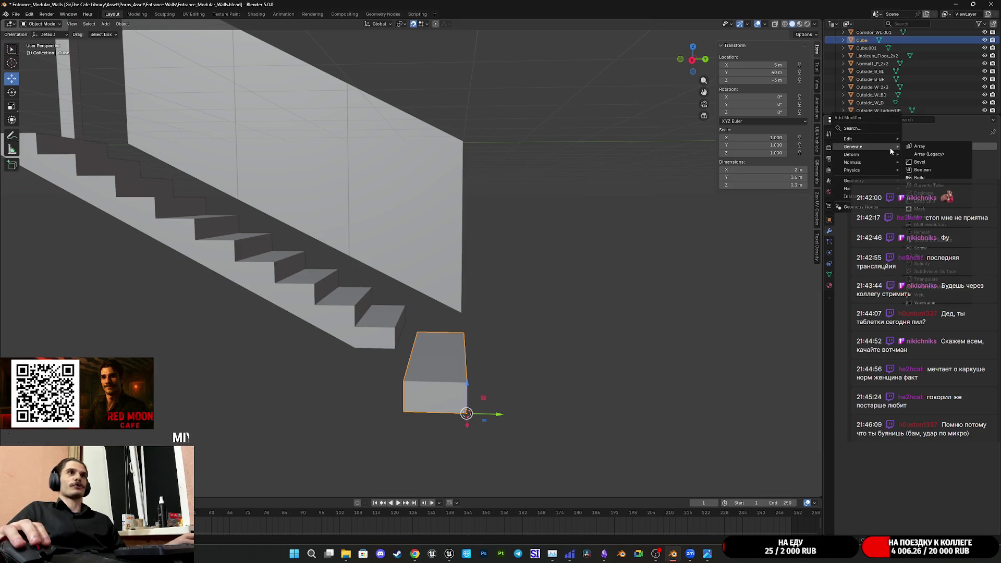
{"action": "left_click", "coordinate": [922, 146]}
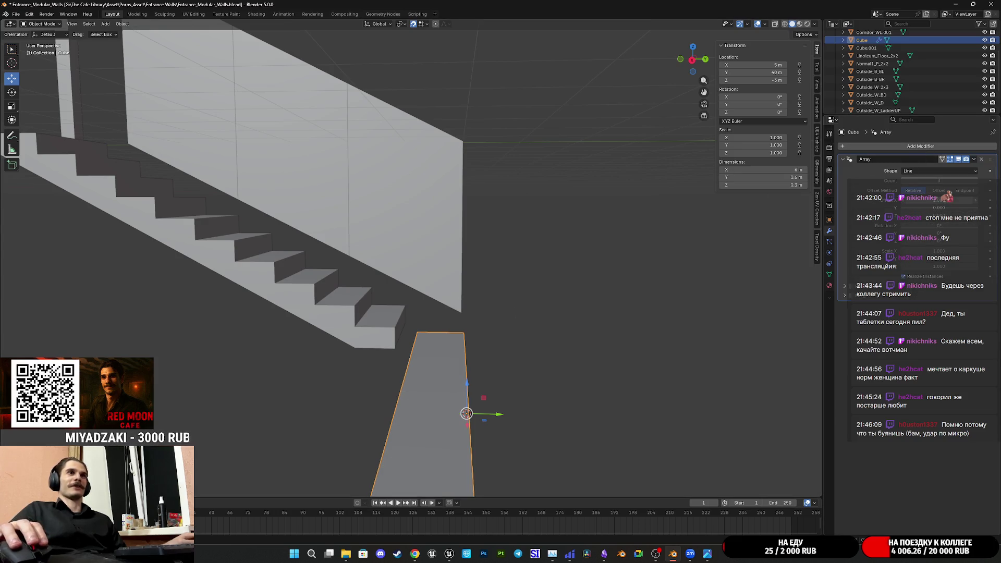
{"action": "mouse_move", "coordinate": [954, 201]}
{"action": "left_mouse_down"}
{"action": "mouse_move", "coordinate": [902, 207]}
{"action": "mouse_move", "coordinate": [942, 208]}
{"action": "left_mouse_up"}
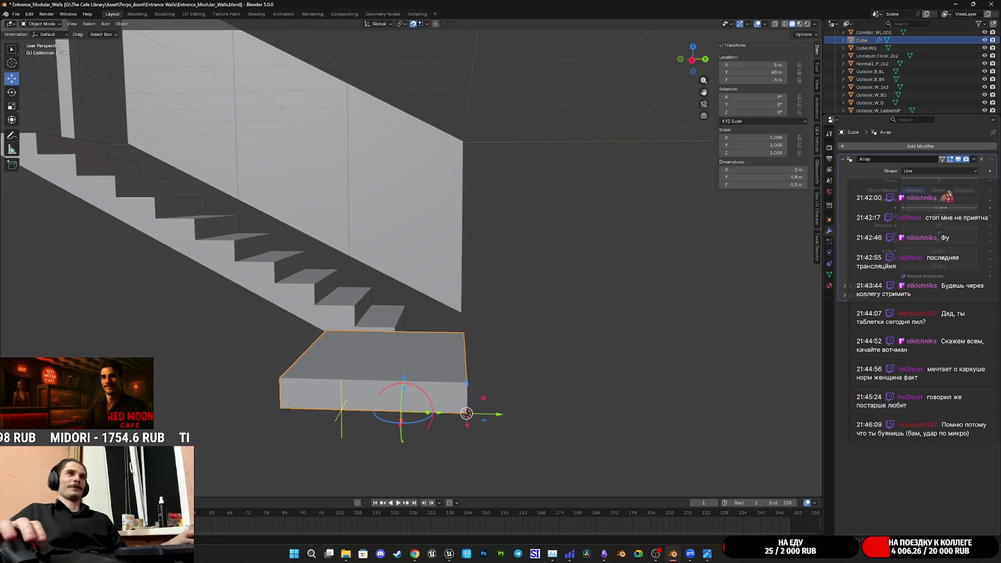
{"action": "double_click", "coordinate": [939, 214]}
{"action": "type", "text": "1"}
{"action": "key", "text": "Return"}
- Raise the array count to about ten steps and check the stairs in side view
{"action": "middle_click_drag", "start_coordinate": [399, 267], "coordinate": [678, 308], "text": "shift"}
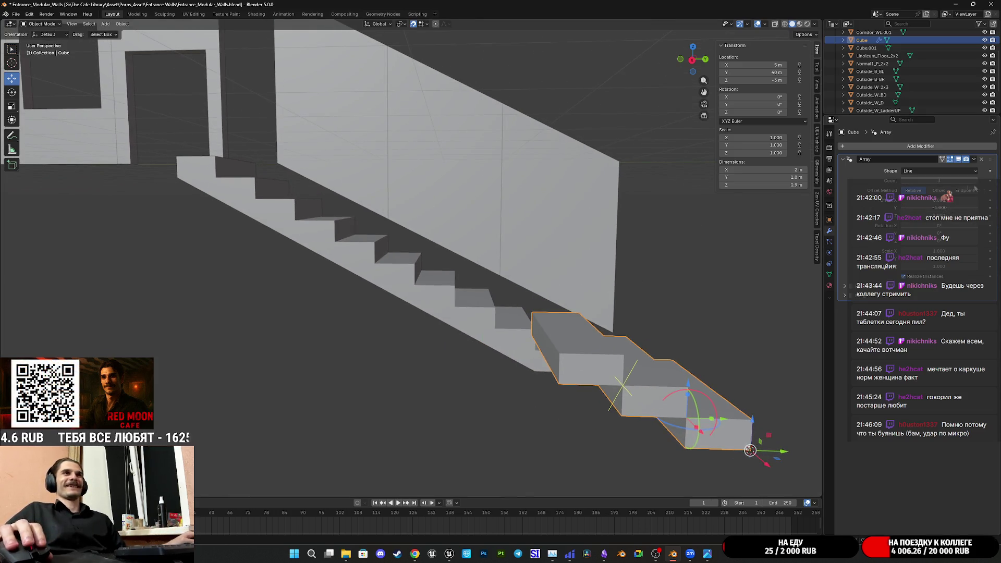
{"action": "left_click_drag", "start_coordinate": [976, 183], "coordinate": [872, 182]}
{"action": "scroll", "coordinate": [533, 280], "scroll_direction": "up", "scroll_amount": 5}
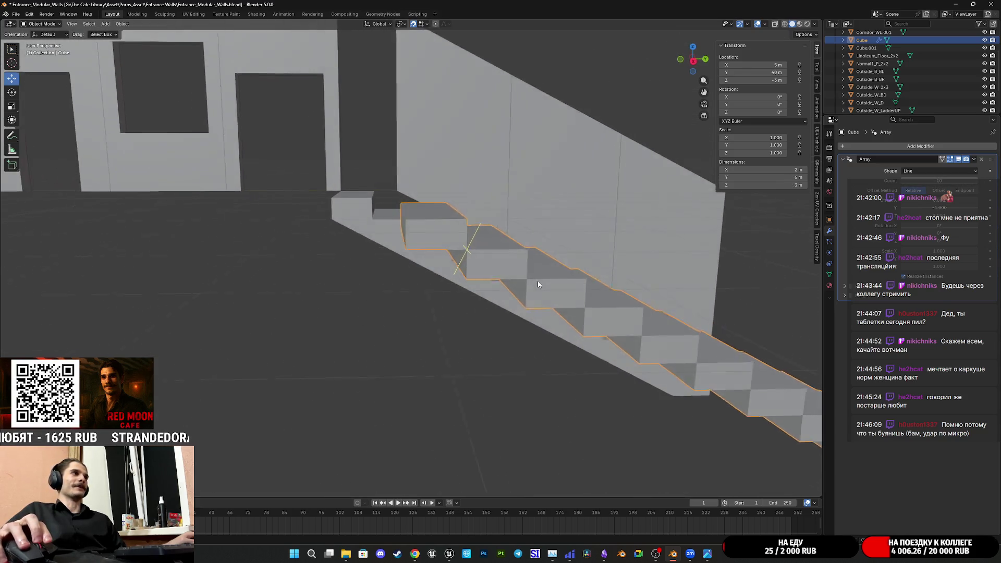
{"action": "key", "text": "KP_3"}
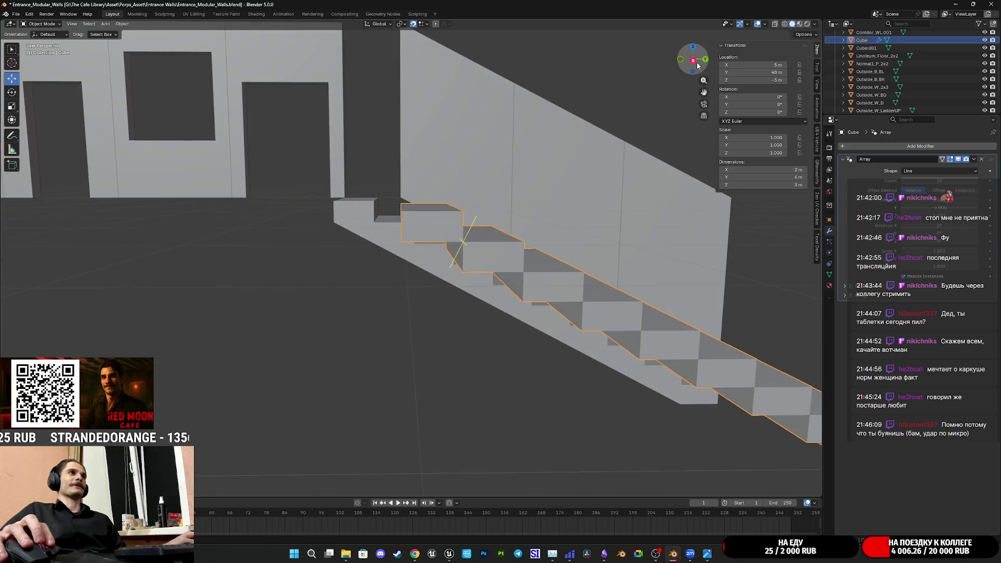
{"action": "scroll", "coordinate": [511, 234], "scroll_direction": "up", "scroll_amount": 6}
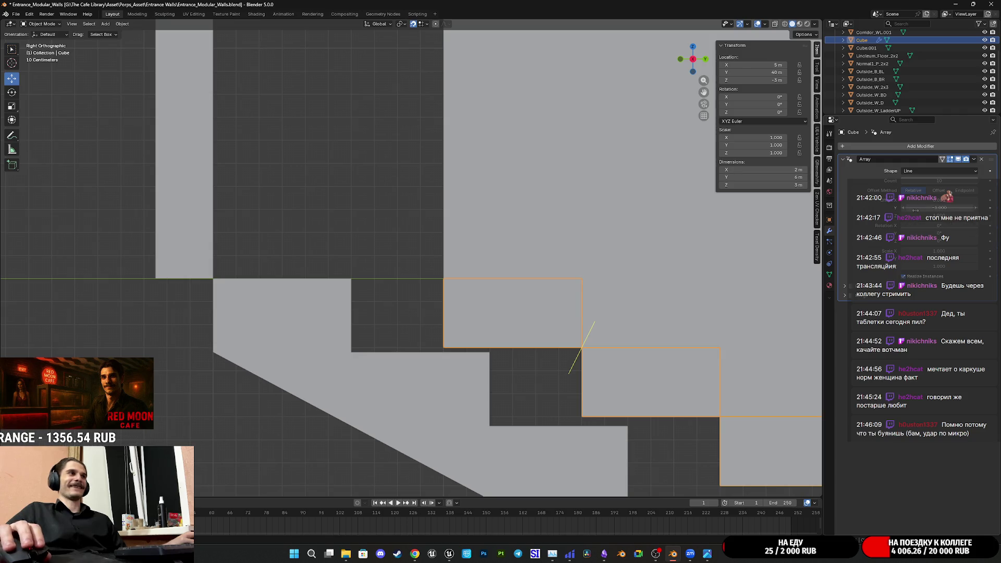
{"action": "scroll", "coordinate": [471, 289], "scroll_direction": "up", "scroll_amount": 3}
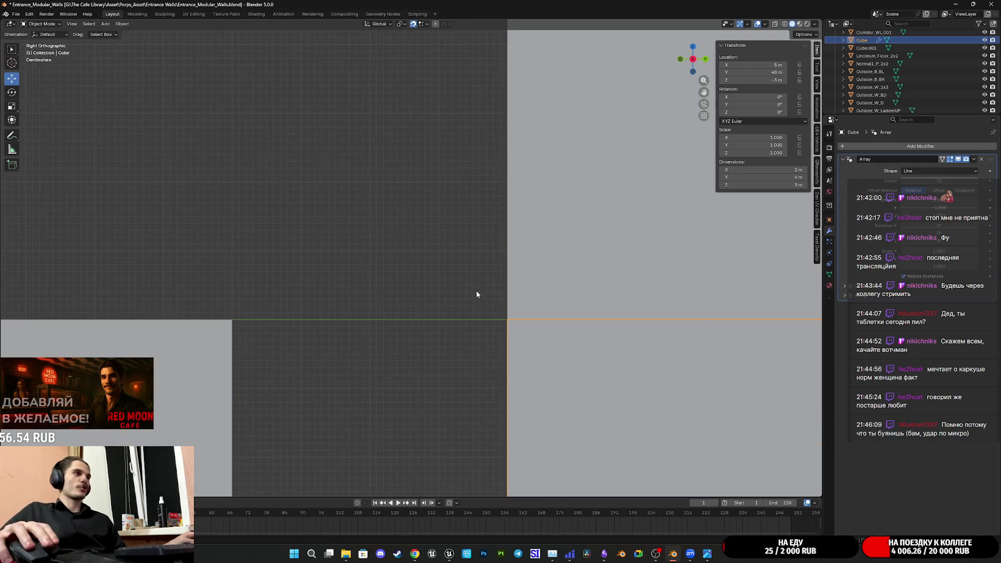
{"action": "scroll", "coordinate": [521, 285], "scroll_direction": "down", "scroll_amount": 2}
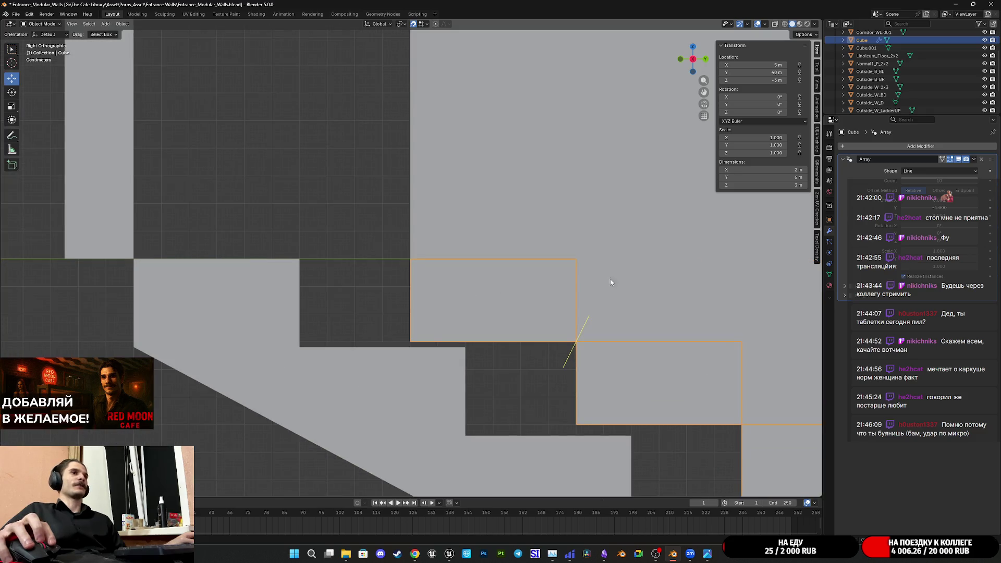
{"action": "key", "text": "m"}
{"action": "mouse_move", "coordinate": [944, 223]}
{"action": "left_mouse_down"}
{"action": "mouse_move", "coordinate": [970, 223]}
{"action": "mouse_move", "coordinate": [934, 223]}
{"action": "mouse_move", "coordinate": [944, 223]}
{"action": "left_mouse_up"}
{"action": "scroll", "coordinate": [601, 261], "scroll_direction": "down", "scroll_amount": 6}
{"action": "scroll", "coordinate": [601, 260], "scroll_direction": "down", "scroll_amount": 5}
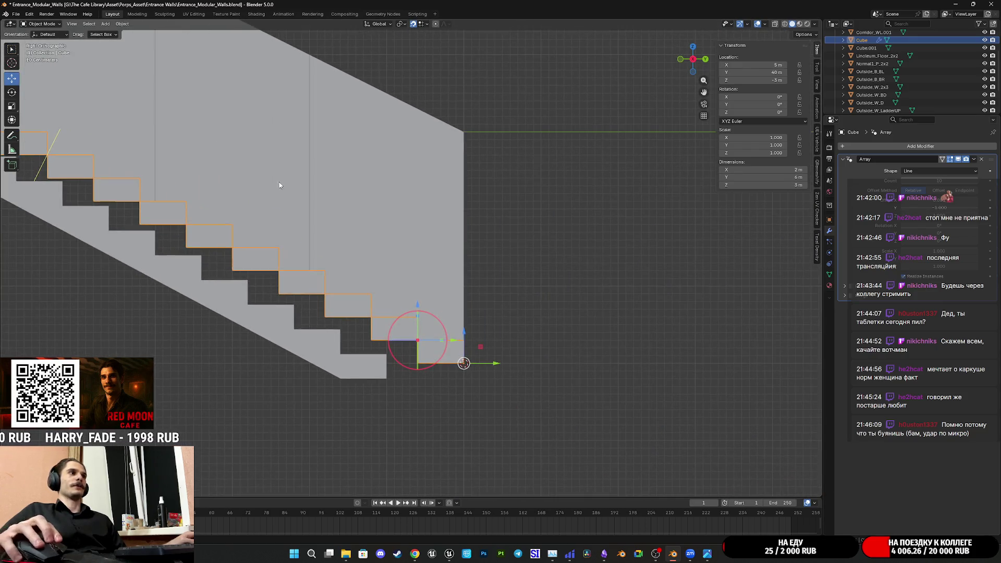
- Delete the extra right-hand staircase Cube.001
{"action": "mouse_move", "coordinate": [438, 188]}
{"action": "middle_mouse_down"}
{"action": "mouse_move", "coordinate": [381, 205]}
{"action": "mouse_move", "coordinate": [329, 175]}
{"action": "mouse_move", "coordinate": [392, 195]}
{"action": "mouse_move", "coordinate": [454, 164]}
{"action": "mouse_move", "coordinate": [477, 187]}
{"action": "mouse_move", "coordinate": [430, 230]}
{"action": "mouse_move", "coordinate": [375, 222]}
{"action": "middle_mouse_up"}
{"action": "left_click", "coordinate": [499, 205]}
{"action": "middle_click_drag", "start_coordinate": [501, 205], "coordinate": [473, 260]}
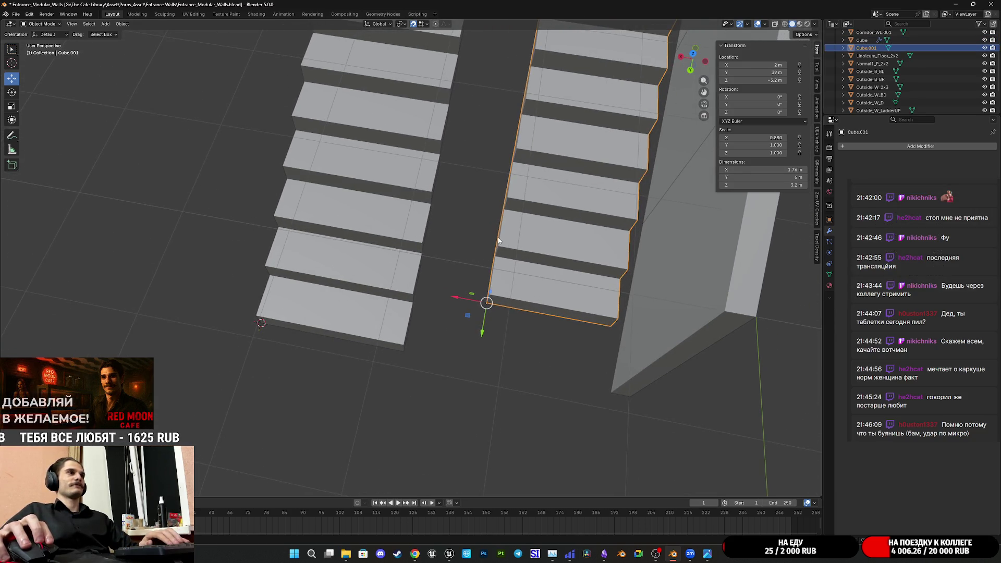
{"action": "key", "text": "Delete"}
- Move the remaining staircase along X to 2 m so it sits under the wall
{"action": "left_click", "coordinate": [281, 313]}
{"action": "middle_click_drag", "start_coordinate": [281, 312], "coordinate": [275, 344]}
{"action": "left_click_drag", "start_coordinate": [240, 354], "coordinate": [466, 355]}
{"action": "mouse_move", "coordinate": [521, 342]}
{"action": "middle_mouse_down", "text": "shift"}
{"action": "mouse_move", "coordinate": [451, 301]}
{"action": "mouse_move", "coordinate": [554, 299]}
{"action": "mouse_move", "coordinate": [650, 259]}
{"action": "middle_mouse_up", "text": "shift"}
{"action": "mouse_move", "coordinate": [418, 291]}
{"action": "middle_mouse_down"}
{"action": "mouse_move", "coordinate": [608, 329]}
{"action": "mouse_move", "coordinate": [530, 307]}
{"action": "middle_mouse_up"}
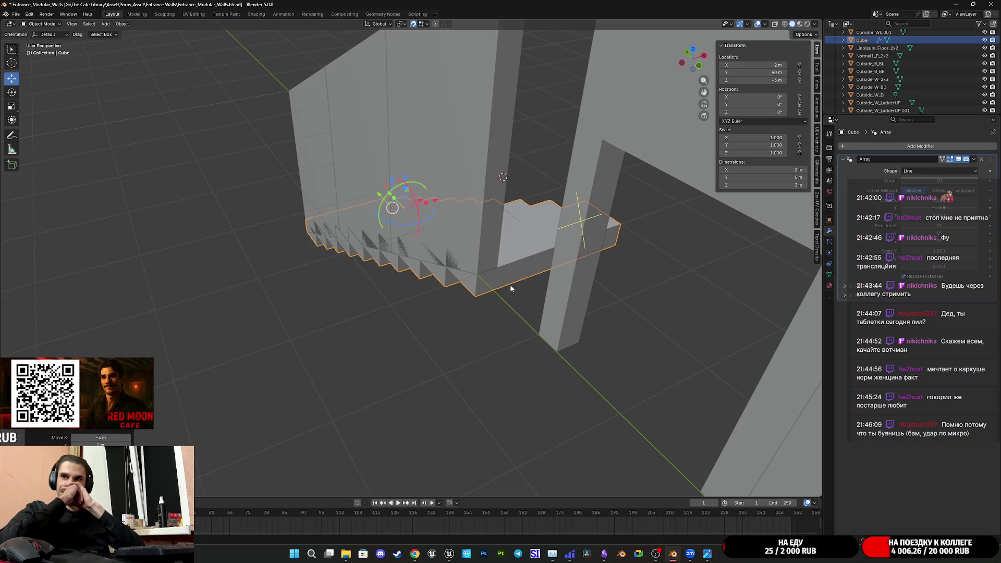
{"action": "mouse_move", "coordinate": [510, 286]}
{"action": "middle_mouse_down"}
{"action": "mouse_move", "coordinate": [484, 251]}
{"action": "mouse_move", "coordinate": [423, 307]}
{"action": "mouse_move", "coordinate": [490, 343]}
{"action": "mouse_move", "coordinate": [491, 328]}
{"action": "mouse_move", "coordinate": [565, 291]}
{"action": "mouse_move", "coordinate": [591, 291]}
{"action": "mouse_move", "coordinate": [500, 292]}
{"action": "mouse_move", "coordinate": [401, 352]}
{"action": "mouse_move", "coordinate": [368, 336]}
{"action": "mouse_move", "coordinate": [516, 335]}
{"action": "middle_mouse_up"}
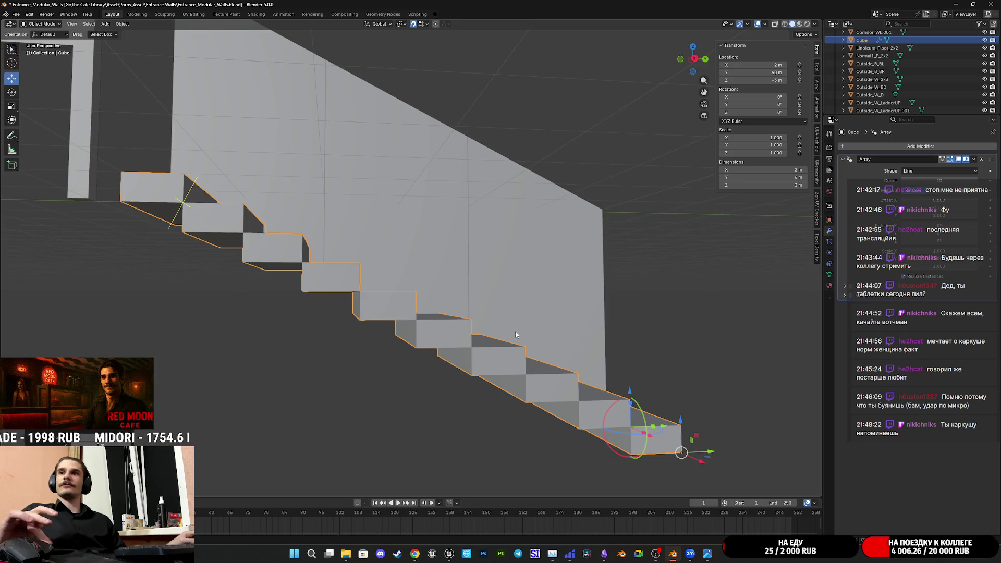
{"action": "mouse_move", "coordinate": [592, 341]}
{"action": "middle_mouse_down"}
{"action": "mouse_move", "coordinate": [577, 301]}
{"action": "mouse_move", "coordinate": [483, 312]}
{"action": "mouse_move", "coordinate": [437, 305]}
{"action": "mouse_move", "coordinate": [525, 303]}
{"action": "mouse_move", "coordinate": [474, 340]}
{"action": "middle_mouse_up"}
{"action": "key", "text": "Tab"}
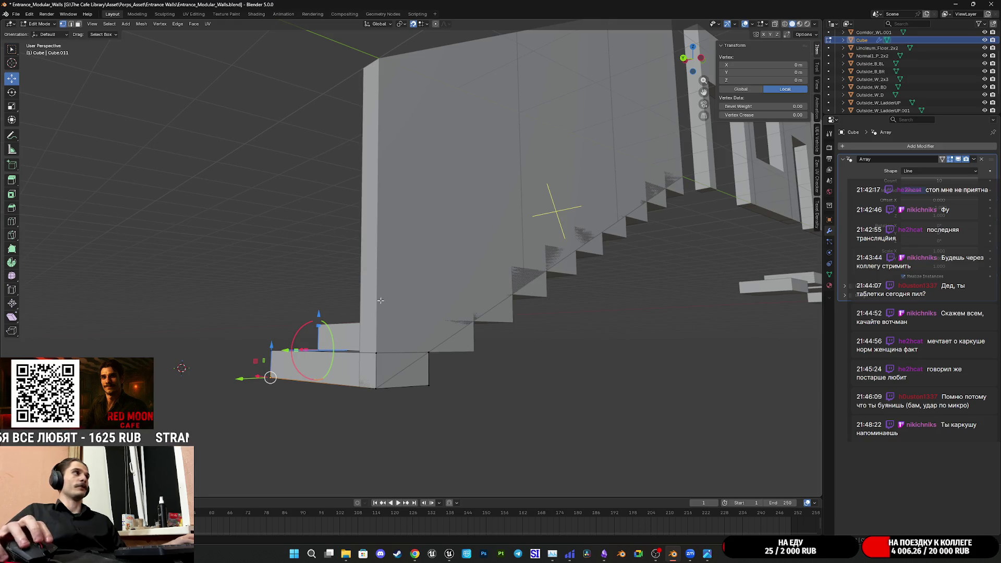
- In Edit Mode, delete the stairs' underside faces, including the lowest step's bottom face
{"action": "key", "text": "Tab"}
{"action": "middle_click_drag", "start_coordinate": [292, 157], "coordinate": [535, 194]}
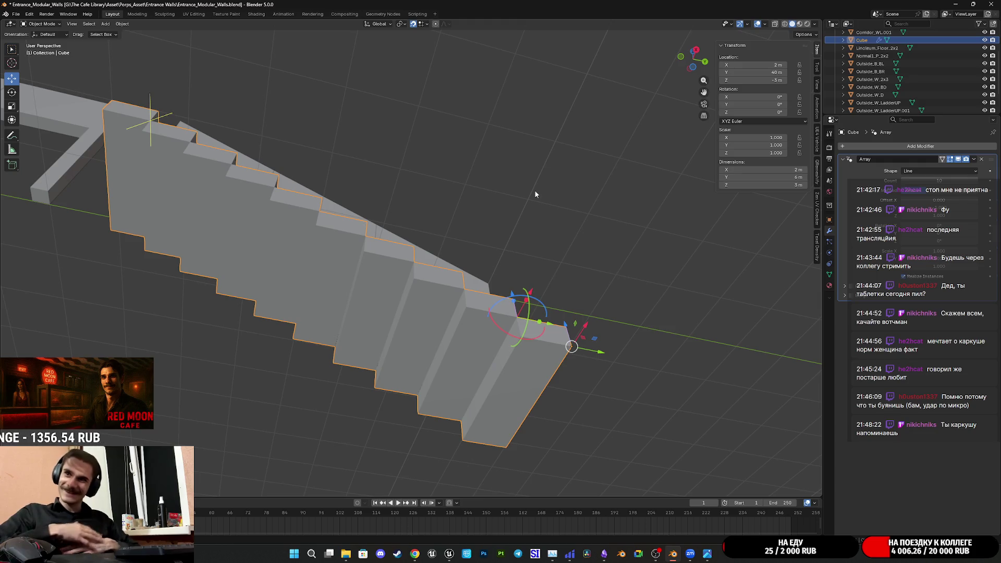
{"action": "key", "text": "Tab"}
{"action": "mouse_move", "coordinate": [495, 205]}
{"action": "middle_mouse_down"}
{"action": "mouse_move", "coordinate": [474, 257]}
{"action": "mouse_move", "coordinate": [474, 303]}
{"action": "mouse_move", "coordinate": [358, 137]}
{"action": "middle_mouse_up"}
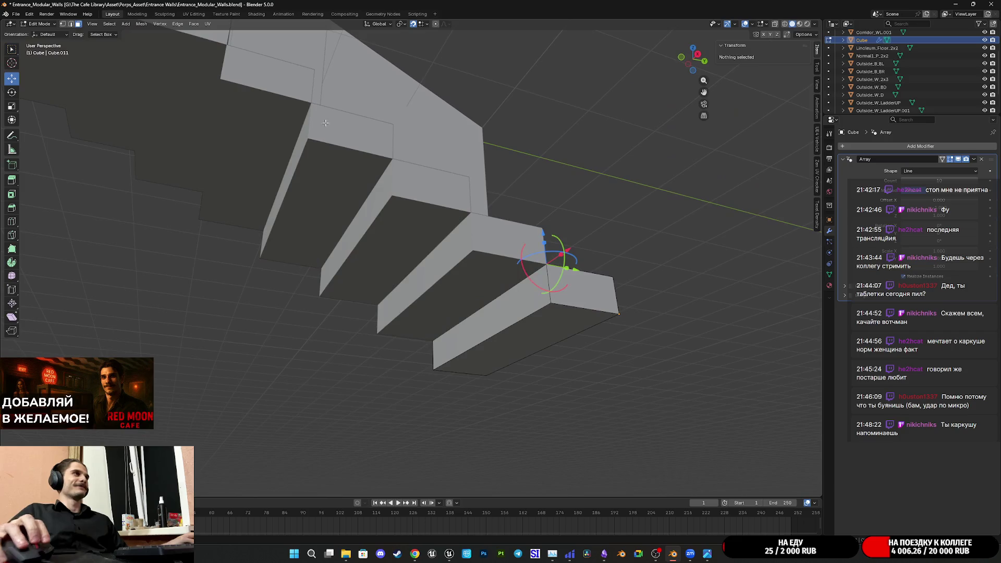
{"action": "left_click", "coordinate": [520, 302]}
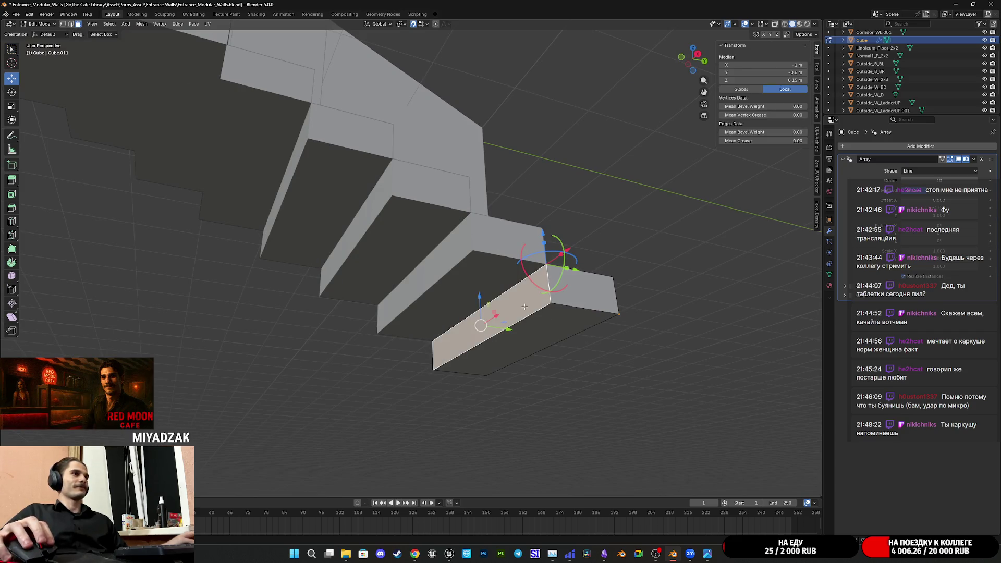
{"action": "key", "text": "x"}
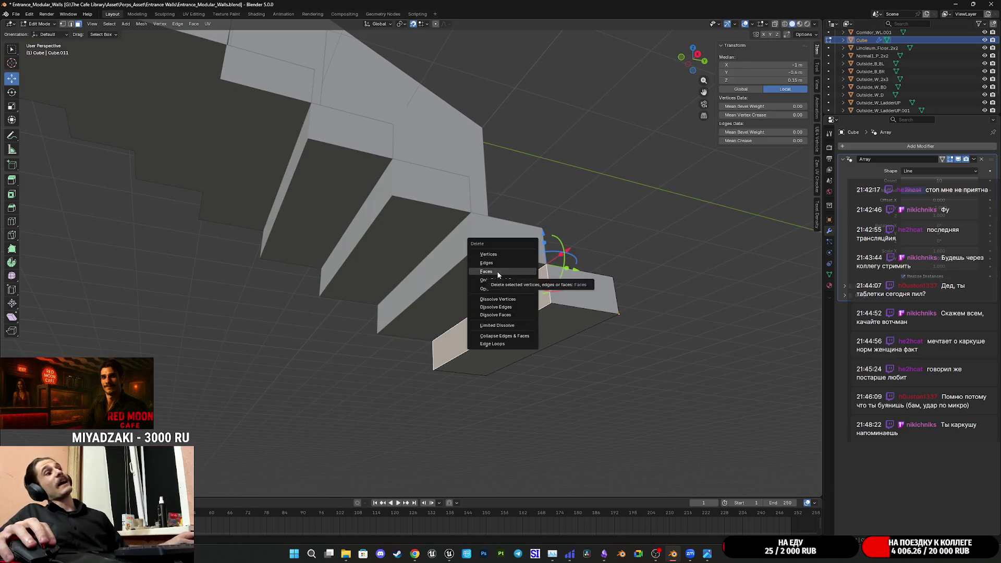
{"action": "left_click", "coordinate": [498, 271]}
{"action": "left_click", "coordinate": [529, 314]}
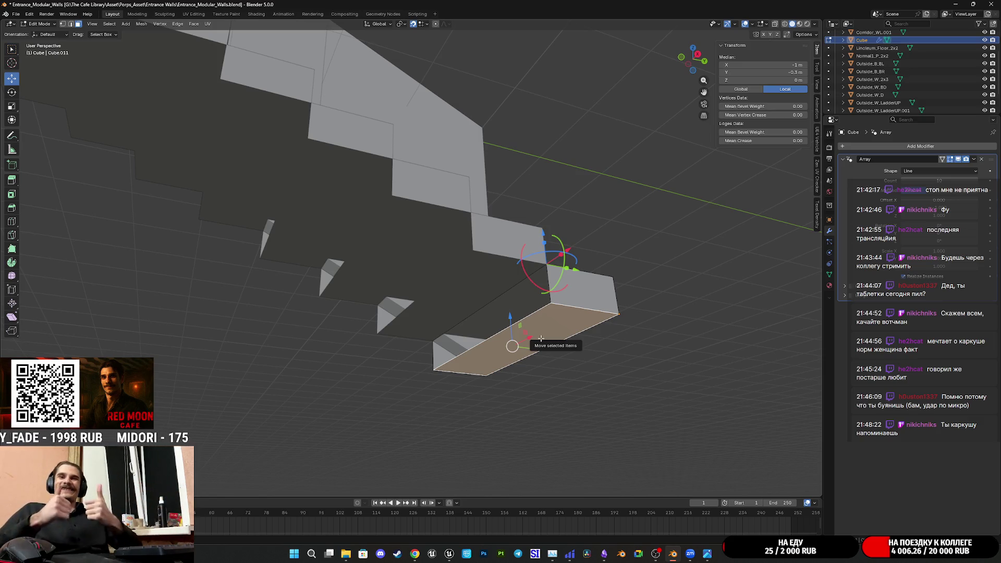
{"action": "mouse_move", "coordinate": [541, 339]}
{"action": "middle_mouse_down"}
{"action": "mouse_move", "coordinate": [546, 183]}
{"action": "mouse_move", "coordinate": [532, 268]}
{"action": "mouse_move", "coordinate": [416, 227]}
{"action": "mouse_move", "coordinate": [634, 292]}
{"action": "mouse_move", "coordinate": [605, 317]}
{"action": "mouse_move", "coordinate": [600, 307]}
{"action": "mouse_move", "coordinate": [583, 316]}
{"action": "middle_mouse_up"}
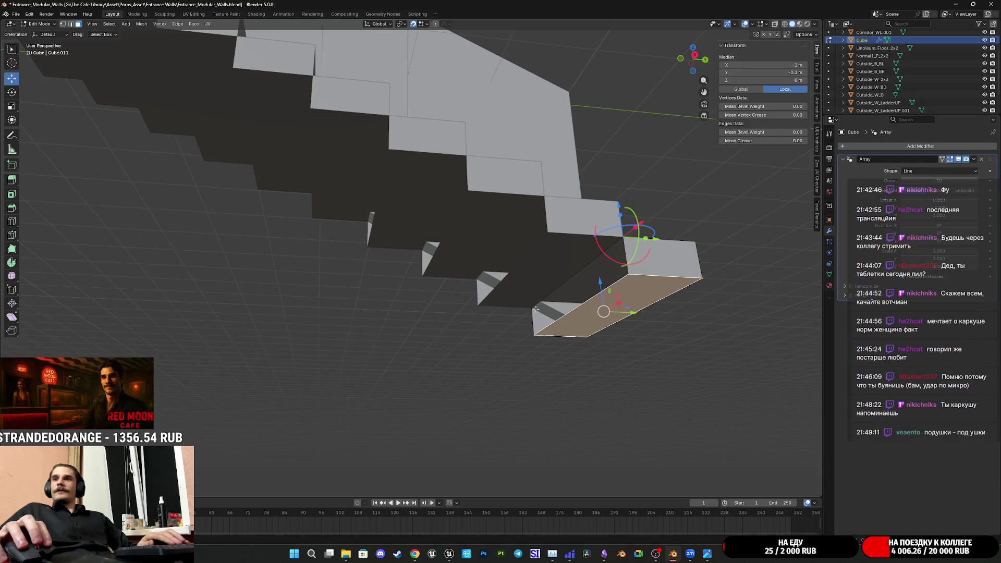
{"action": "mouse_move", "coordinate": [523, 311]}
{"action": "middle_mouse_down"}
{"action": "mouse_move", "coordinate": [568, 316]}
{"action": "mouse_move", "coordinate": [546, 310]}
{"action": "middle_mouse_up"}
{"action": "key", "text": "x"}
{"action": "left_click", "coordinate": [569, 318]}
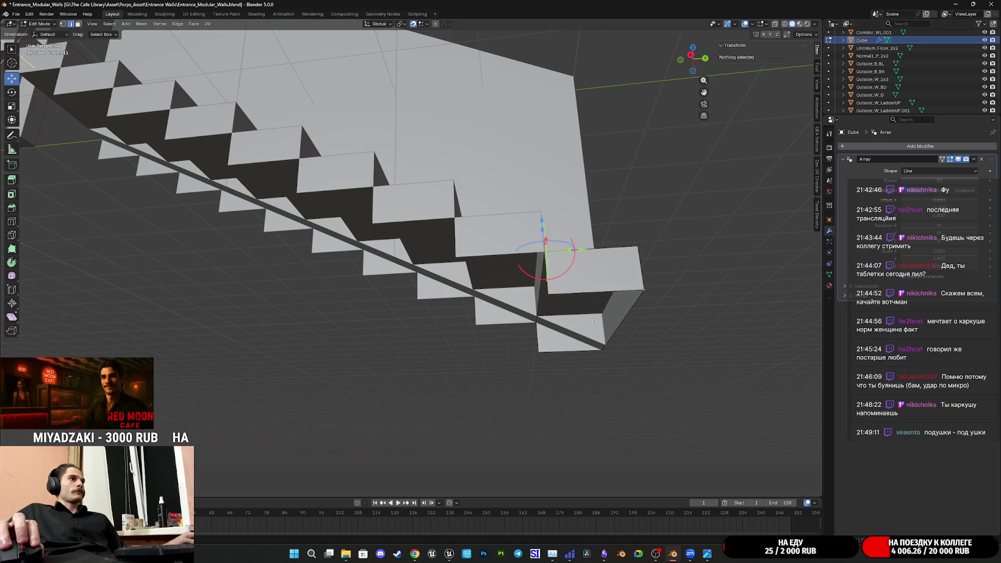
- Back in Object Mode, apply the Array modifier to make the steps real geometry
{"action": "left_click", "coordinate": [601, 295]}
{"action": "left_click", "coordinate": [973, 159]}
{"action": "key", "text": "Escape"}
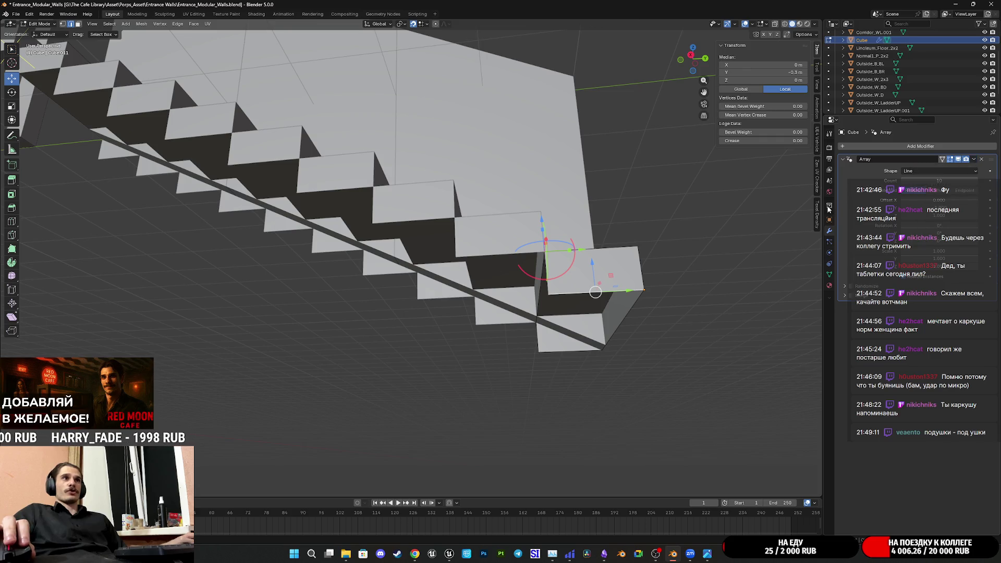
{"action": "key", "text": "Tab"}
{"action": "left_click", "coordinate": [973, 159]}
{"action": "left_click", "coordinate": [959, 169]}
{"action": "middle_click_drag", "start_coordinate": [672, 271], "coordinate": [647, 254]}
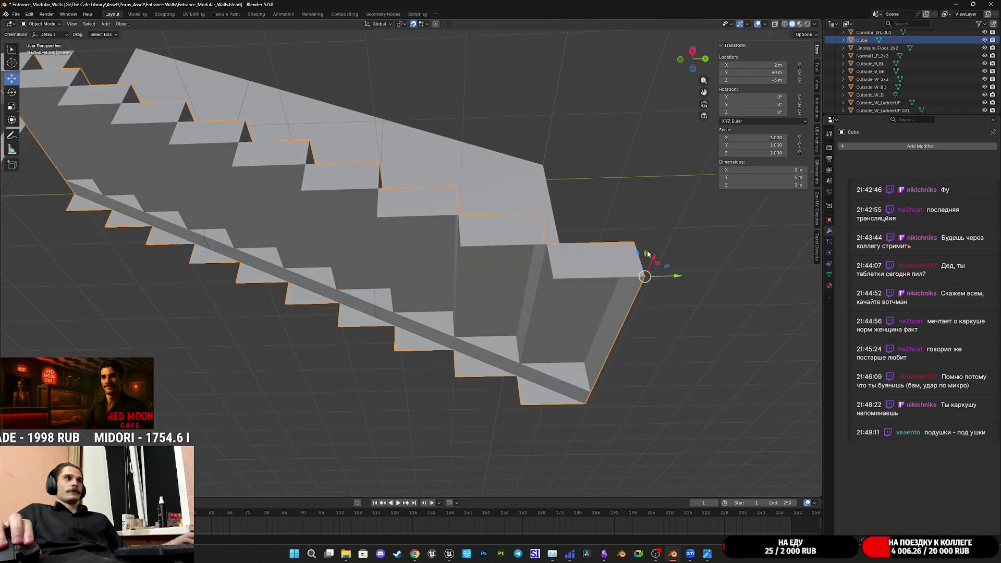
- In Edit Mode, select step edges and faces, ending on the long slanted underside face
{"action": "key", "text": "Tab"}
{"action": "left_click", "coordinate": [592, 278]}
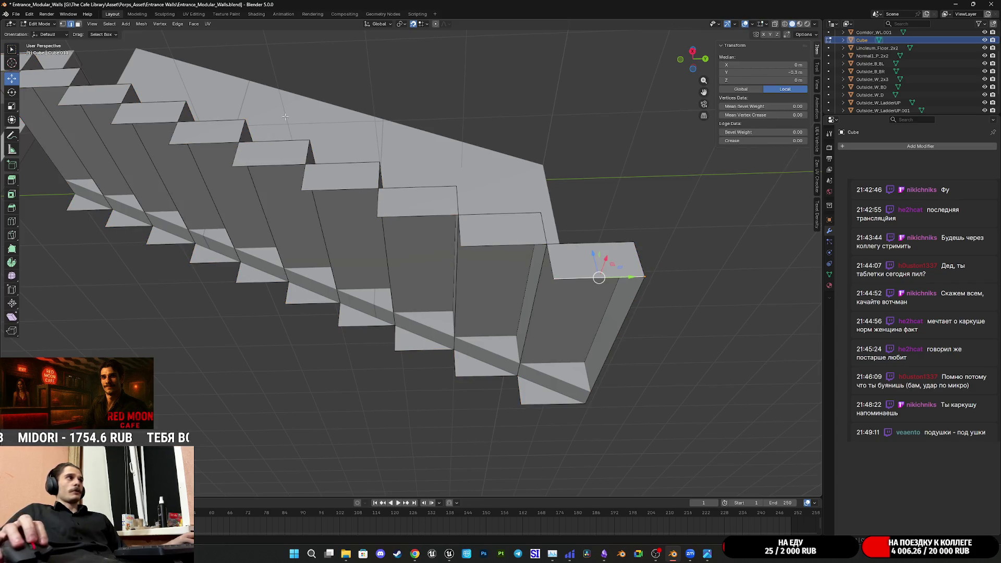
{"action": "left_click", "coordinate": [574, 349]}
{"action": "middle_click_drag", "start_coordinate": [573, 348], "coordinate": [551, 382]}
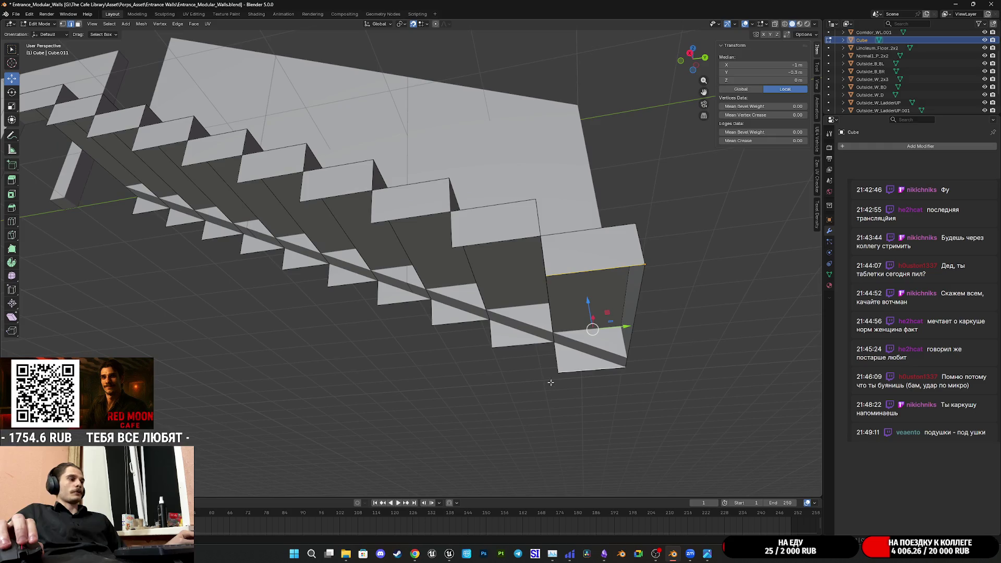
{"action": "left_click", "coordinate": [572, 310], "text": "shift"}
{"action": "middle_click_drag", "start_coordinate": [572, 310], "coordinate": [529, 323]}
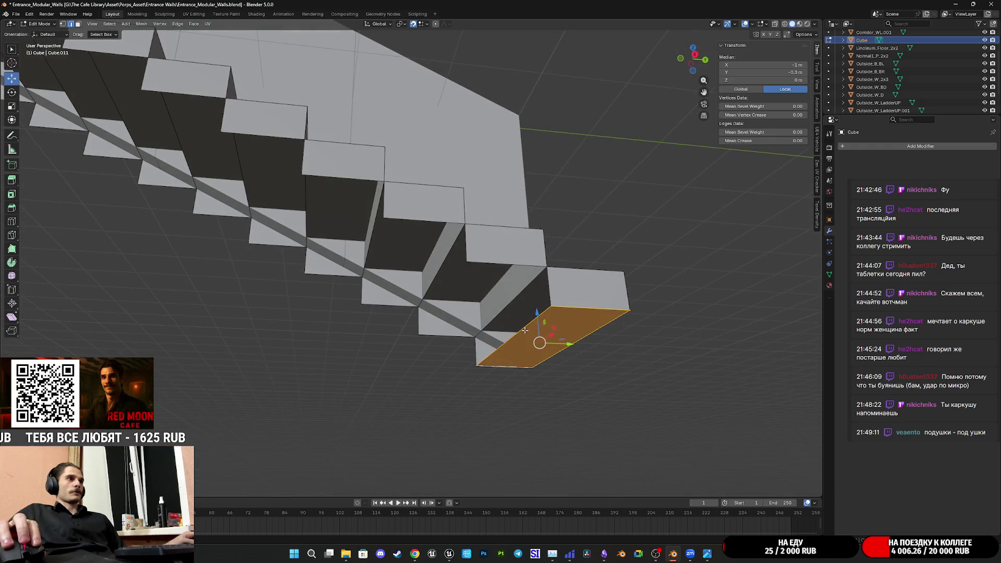
{"action": "left_click", "coordinate": [518, 331]}
{"action": "mouse_move", "coordinate": [365, 271]}
{"action": "middle_mouse_down"}
{"action": "mouse_move", "coordinate": [302, 182]}
{"action": "mouse_move", "coordinate": [376, 219]}
{"action": "mouse_move", "coordinate": [282, 178]}
{"action": "mouse_move", "coordinate": [323, 162]}
{"action": "mouse_move", "coordinate": [386, 174]}
{"action": "mouse_move", "coordinate": [344, 150]}
{"action": "mouse_move", "coordinate": [666, 321]}
{"action": "mouse_move", "coordinate": [583, 305]}
{"action": "middle_mouse_up"}
{"action": "left_click", "coordinate": [350, 171]}
{"action": "left_click", "coordinate": [350, 171], "text": "alt"}
{"action": "left_click", "coordinate": [386, 173]}
{"action": "left_click", "coordinate": [629, 367]}
{"action": "mouse_move", "coordinate": [630, 367]}
{"action": "middle_mouse_down"}
{"action": "mouse_move", "coordinate": [466, 286]}
{"action": "mouse_move", "coordinate": [425, 296]}
{"action": "middle_mouse_up"}
- Add eight centred loop cuts across the slanted underside face
{"action": "key", "text": "ctrl+r"}
{"action": "scroll", "coordinate": [299, 329], "scroll_direction": "up", "scroll_amount": 6}
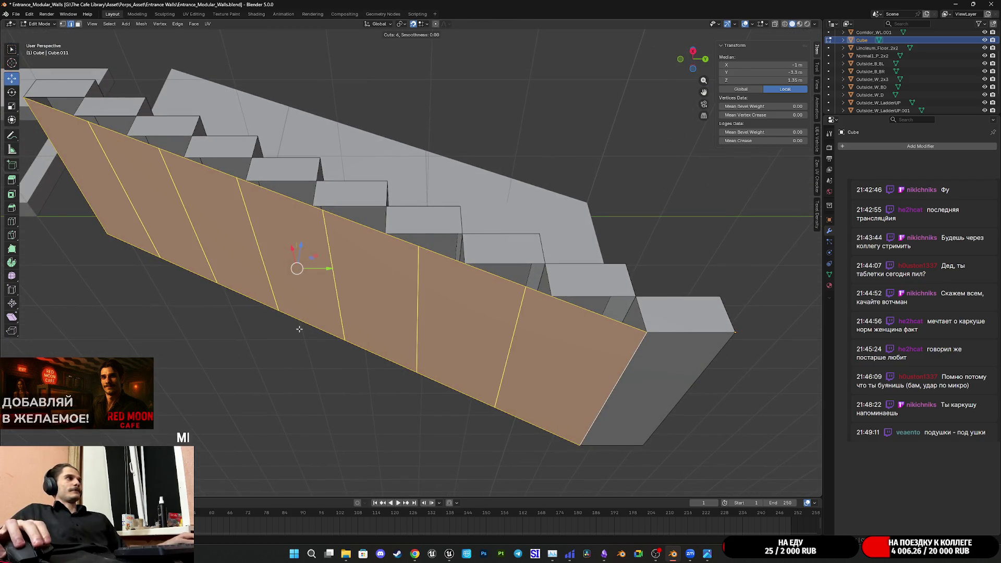
{"action": "scroll", "coordinate": [300, 329], "scroll_direction": "up", "scroll_amount": 1}
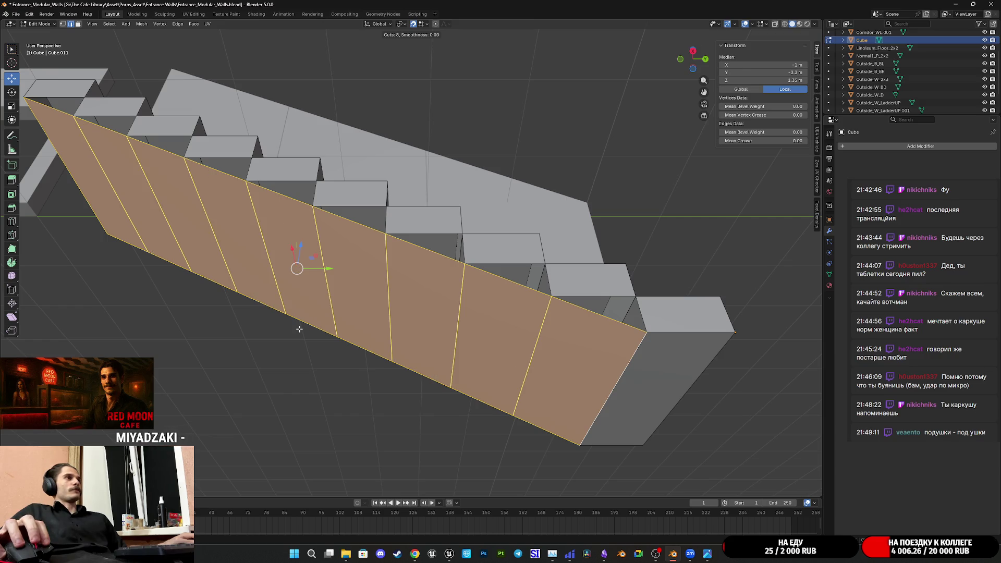
{"action": "left_click", "coordinate": [299, 329]}
{"action": "right_click", "coordinate": [300, 329]}
{"action": "middle_click_drag", "start_coordinate": [322, 301], "coordinate": [439, 345]}
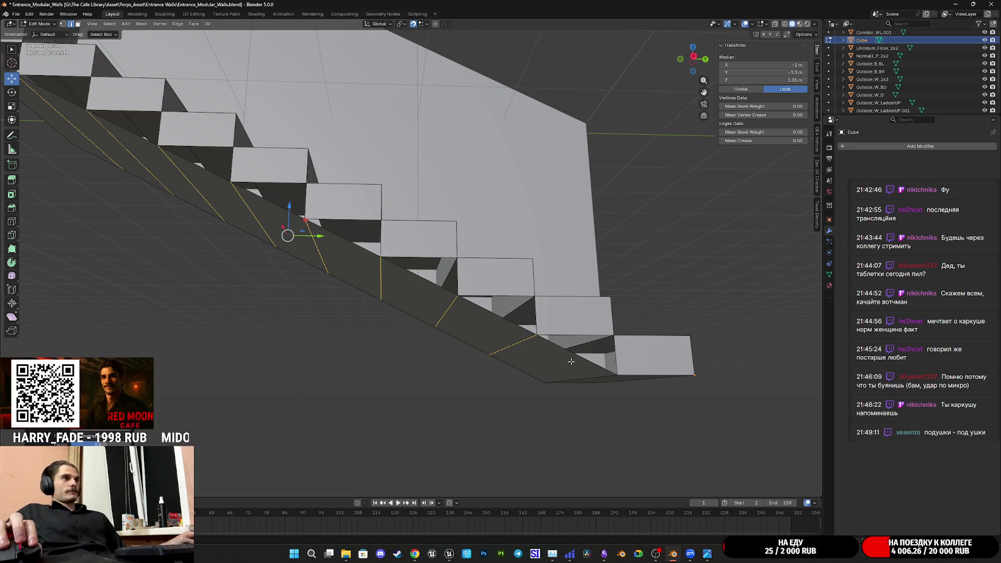
- Select the whole stair mesh and merge its vertices by distance, removing 34 duplicates
{"action": "key", "text": "a"}
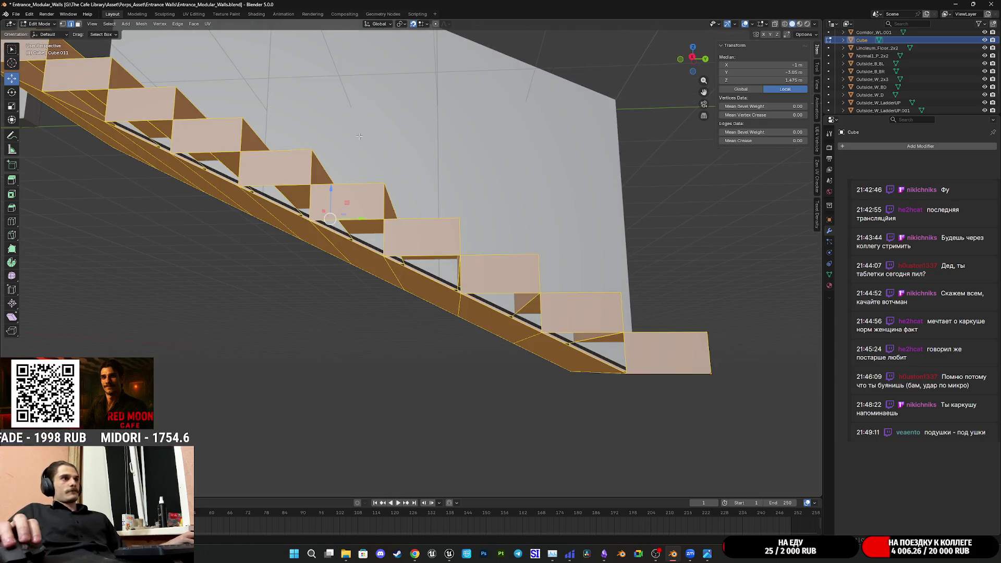
{"action": "key", "text": "ctrl+v"}
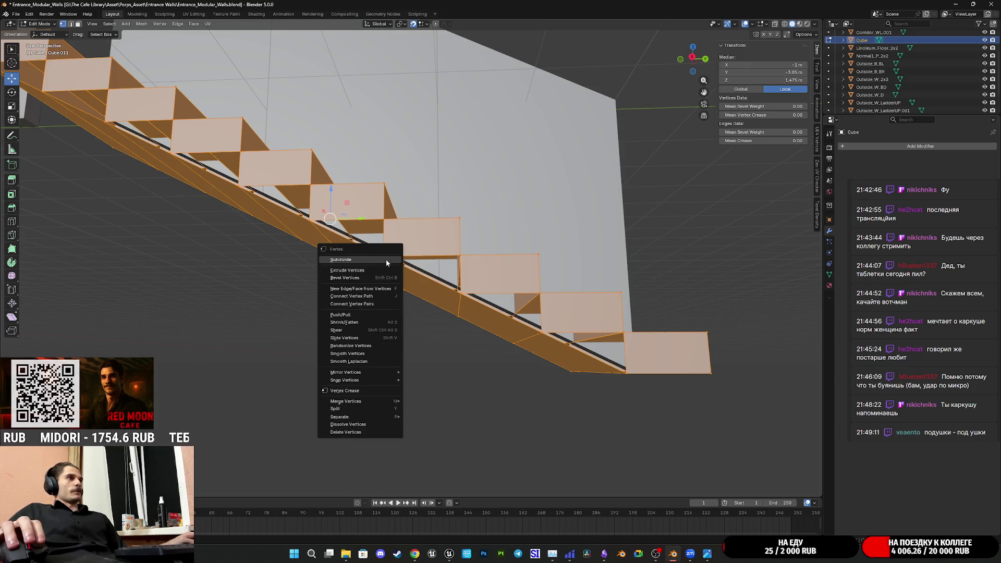
{"action": "mouse_move", "coordinate": [336, 383]}
{"action": "mouse_move", "coordinate": [358, 402]}
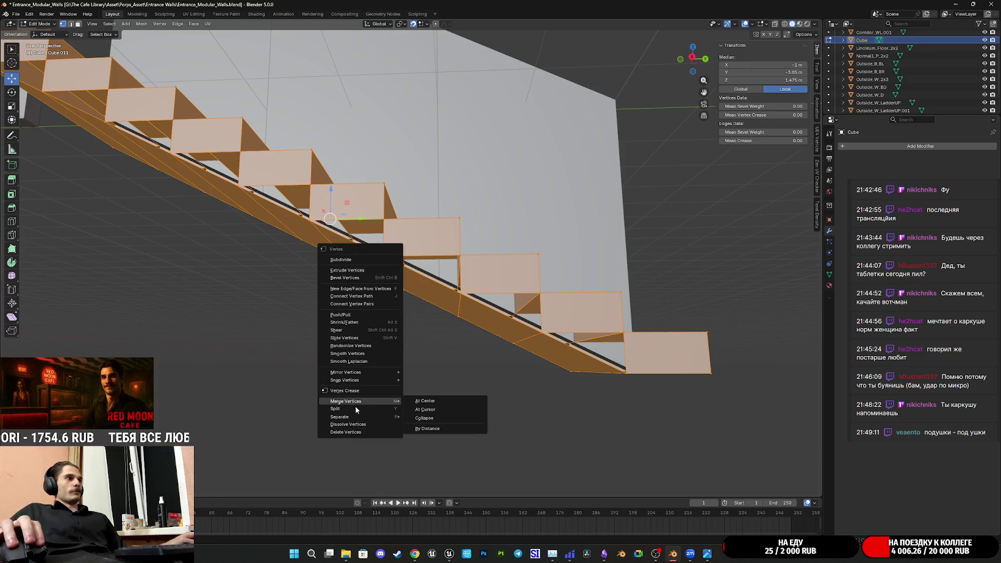
{"action": "left_click", "coordinate": [443, 428]}
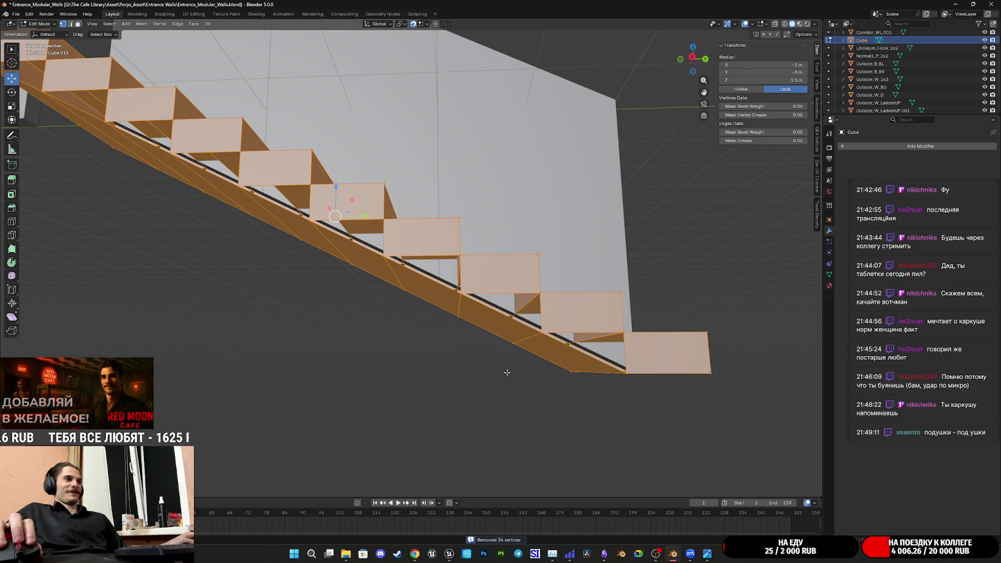
- Switch to edge selection and fill the first triangular gap under the lower steps
{"action": "left_click", "coordinate": [71, 23]}
{"action": "middle_click_drag", "start_coordinate": [469, 261], "coordinate": [574, 313]}
{"action": "left_click", "coordinate": [600, 332]}
{"action": "left_click", "coordinate": [605, 360], "text": "shift"}
{"action": "left_click", "coordinate": [605, 362], "text": "shift"}
{"action": "middle_click_drag", "start_coordinate": [606, 362], "coordinate": [588, 349]}
{"action": "left_click", "coordinate": [588, 347]}
{"action": "left_click", "coordinate": [573, 347]}
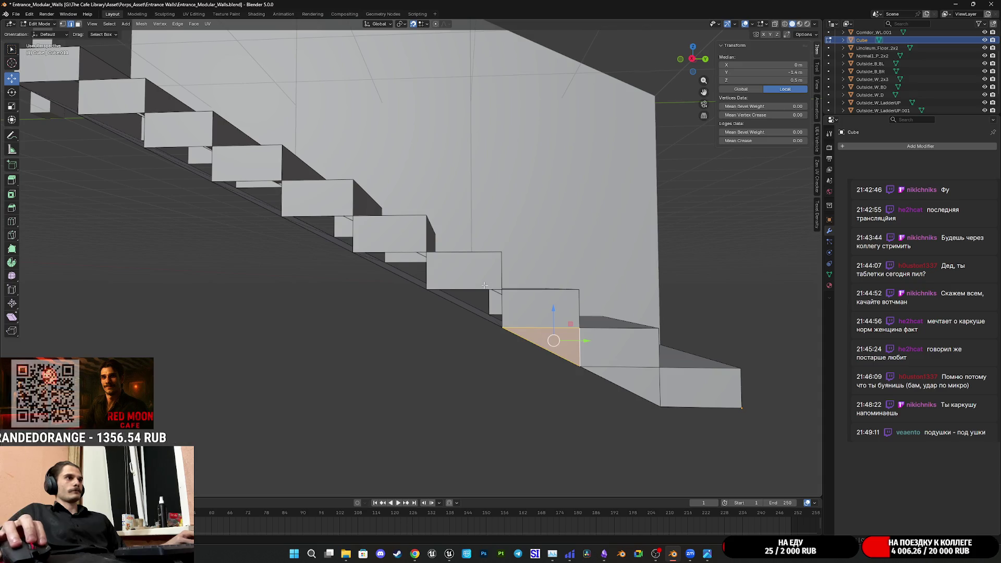
{"action": "left_click", "coordinate": [470, 296]}
{"action": "left_click", "coordinate": [391, 270]}
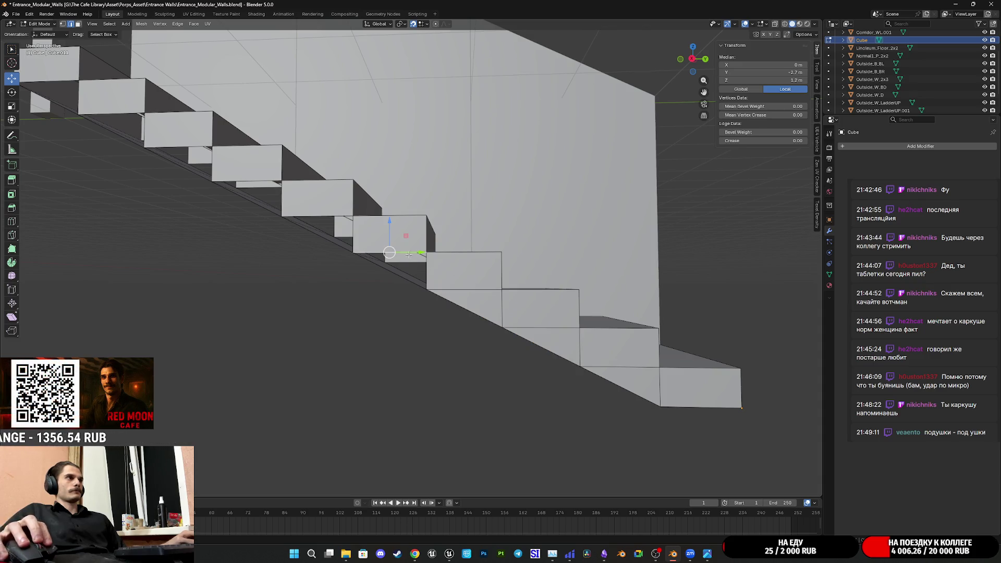
{"action": "middle_click_drag", "start_coordinate": [401, 272], "coordinate": [590, 312], "text": "shift"}
{"action": "scroll", "coordinate": [590, 311], "scroll_direction": "up", "scroll_amount": 2}
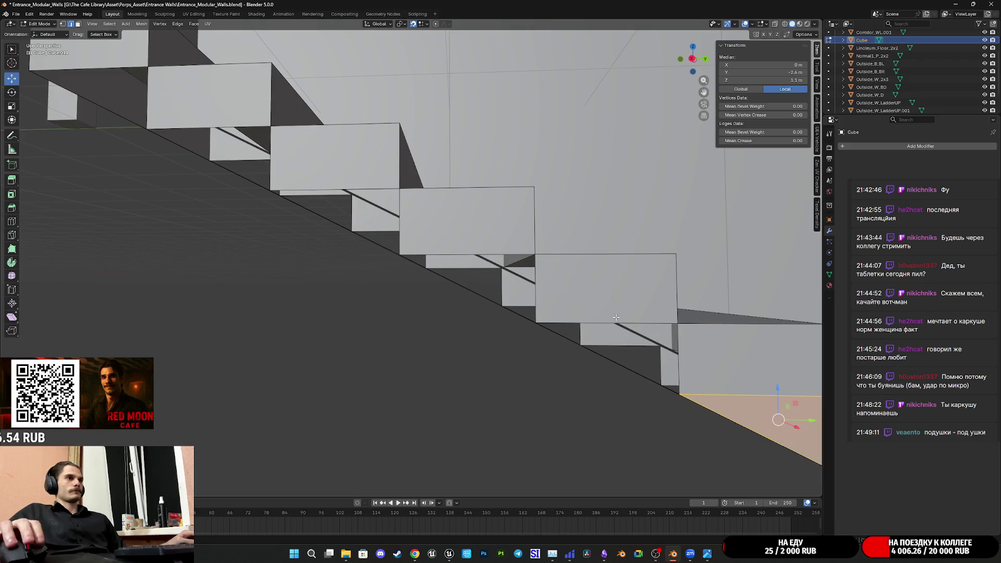
{"action": "left_click", "coordinate": [641, 337]}
{"action": "key", "text": "f"}
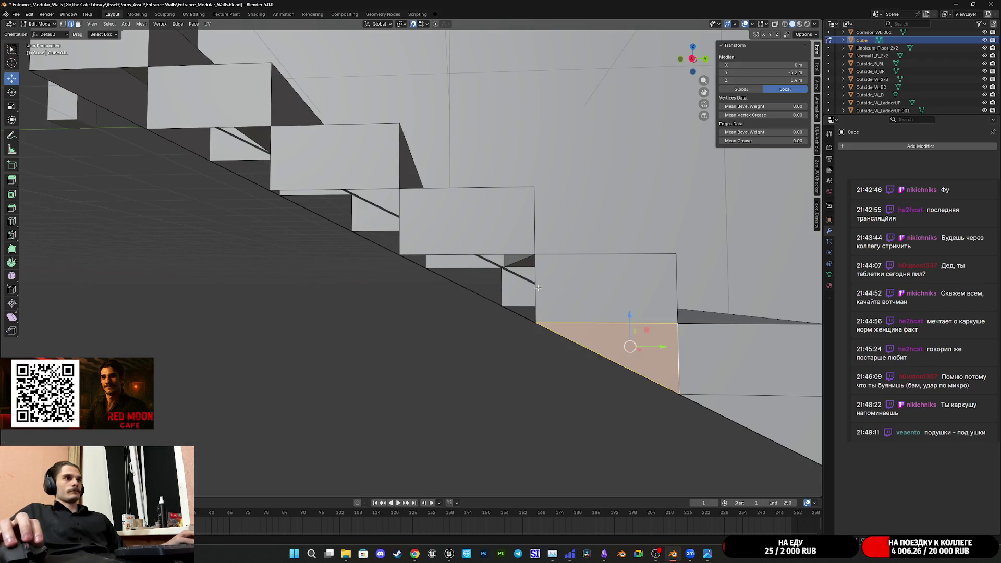
- Fill the next three triangular gaps down the staircase side with new faces
{"action": "left_click", "coordinate": [483, 250]}
{"action": "left_click", "coordinate": [542, 296], "text": "shift"}
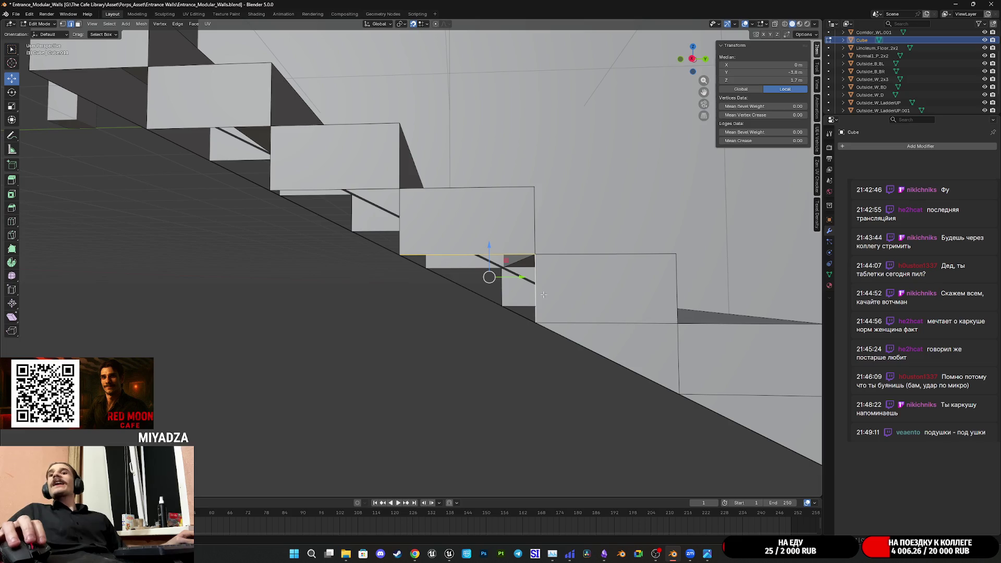
{"action": "key", "text": "f"}
{"action": "middle_click_drag", "start_coordinate": [330, 181], "coordinate": [459, 261], "text": "shift"}
{"action": "left_click", "coordinate": [459, 266]}
{"action": "left_click", "coordinate": [483, 286], "text": "shift"}
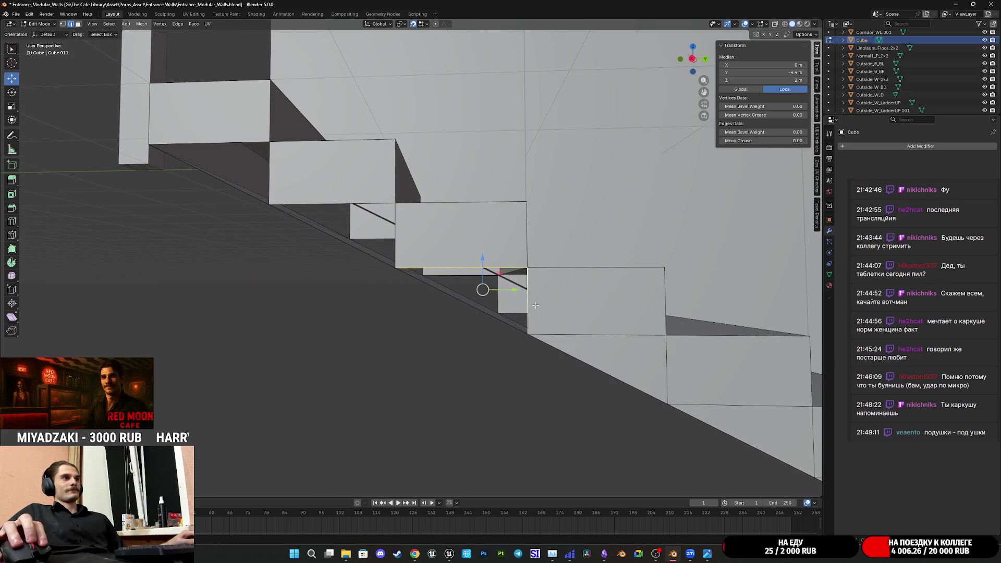
{"action": "key", "text": "f"}
{"action": "mouse_move", "coordinate": [454, 260]}
{"action": "middle_mouse_down", "text": "shift"}
{"action": "mouse_move", "coordinate": [485, 279]}
{"action": "mouse_move", "coordinate": [419, 240]}
{"action": "middle_mouse_up", "text": "shift"}
{"action": "key", "text": "x"}
{"action": "left_click", "coordinate": [436, 251]}
{"action": "left_click", "coordinate": [401, 242]}
{"action": "left_click", "coordinate": [463, 272], "text": "shift"}
{"action": "key", "text": "f"}
- Fill two more side gaps, briefly hiding and revealing the mesh to check them
{"action": "middle_click_drag", "start_coordinate": [469, 272], "coordinate": [429, 244]}
{"action": "left_click", "coordinate": [414, 244]}
{"action": "left_click", "coordinate": [436, 267], "text": "shift"}
{"action": "key", "text": "f"}
{"action": "key", "text": "shift+h"}
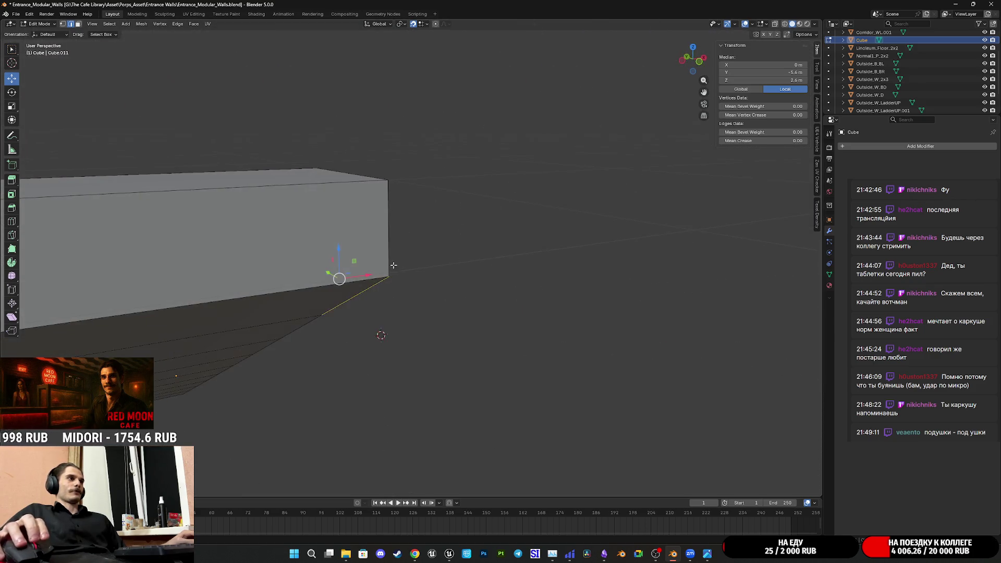
{"action": "key", "text": "alt+h"}
{"action": "middle_click_drag", "start_coordinate": [401, 264], "coordinate": [525, 249]}
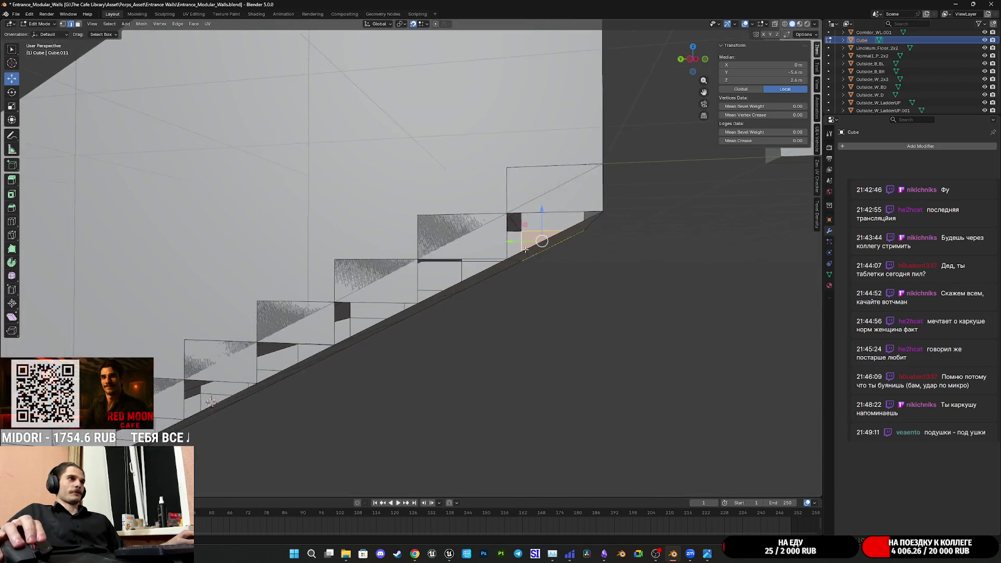
{"action": "scroll", "coordinate": [525, 249], "scroll_direction": "up", "scroll_amount": 4}
{"action": "left_click", "coordinate": [529, 218]}
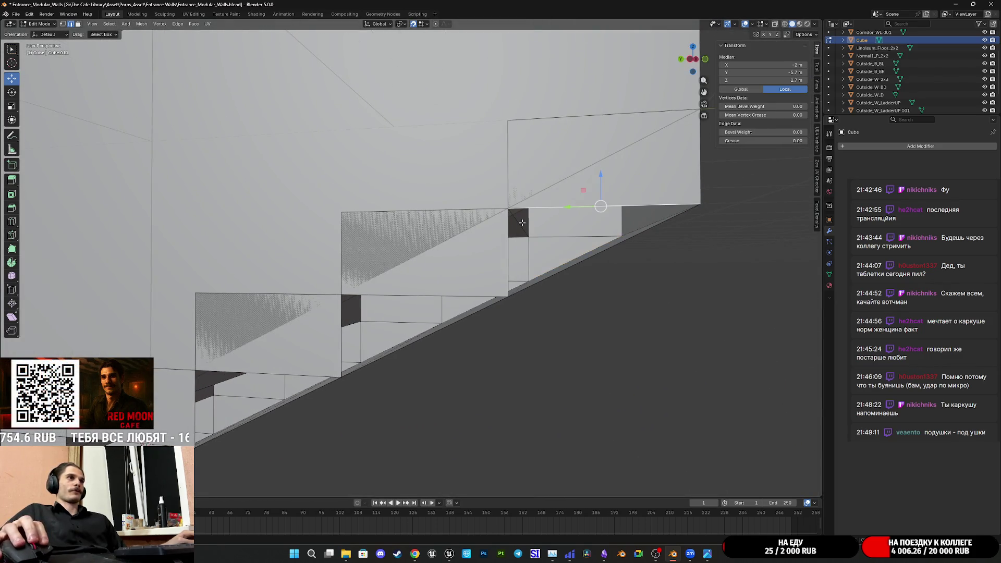
{"action": "left_click", "coordinate": [509, 251], "text": "shift"}
{"action": "key", "text": "f"}
- Fill the three dark holes along the stair side with new faces
{"action": "mouse_move", "coordinate": [508, 250]}
{"action": "middle_mouse_down"}
{"action": "mouse_move", "coordinate": [481, 266]}
{"action": "mouse_move", "coordinate": [493, 267]}
{"action": "mouse_move", "coordinate": [456, 305]}
{"action": "middle_mouse_up"}
{"action": "left_click", "coordinate": [481, 264]}
{"action": "left_click", "coordinate": [416, 292], "text": "shift"}
{"action": "key", "text": "f"}
{"action": "left_click", "coordinate": [499, 250]}
{"action": "left_click", "coordinate": [411, 271], "text": "shift"}
{"action": "key", "text": "f"}
{"action": "left_click", "coordinate": [455, 306]}
{"action": "left_click", "coordinate": [506, 253], "text": "shift"}
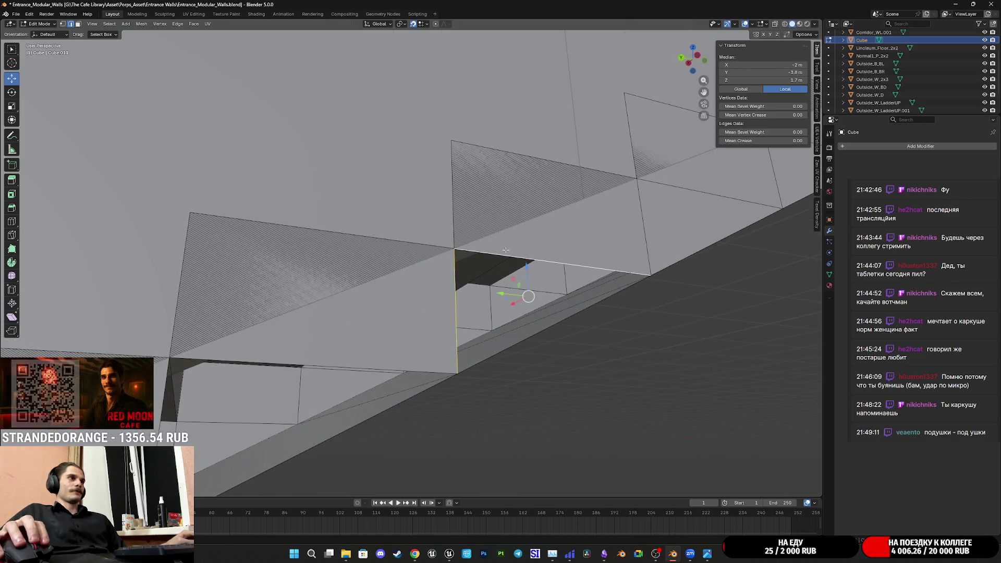
{"action": "key", "text": "f"}
- Fill three more gaps by joining each top horizontal edge to its vertical edge
{"action": "mouse_move", "coordinate": [514, 292]}
{"action": "middle_mouse_down"}
{"action": "mouse_move", "coordinate": [475, 295]}
{"action": "mouse_move", "coordinate": [641, 173]}
{"action": "middle_mouse_up"}
{"action": "left_click", "coordinate": [604, 196]}
{"action": "left_click", "coordinate": [485, 265], "text": "shift"}
{"action": "key", "text": "f"}
{"action": "mouse_move", "coordinate": [486, 265]}
{"action": "middle_mouse_down", "text": "shift"}
{"action": "mouse_move", "coordinate": [639, 205]}
{"action": "mouse_move", "coordinate": [394, 328]}
{"action": "mouse_move", "coordinate": [479, 210]}
{"action": "mouse_move", "coordinate": [458, 267]}
{"action": "middle_mouse_up", "text": "shift"}
{"action": "left_click", "coordinate": [527, 259]}
{"action": "left_click", "coordinate": [401, 328], "text": "shift"}
{"action": "key", "text": "f"}
{"action": "left_click", "coordinate": [551, 196]}
{"action": "left_click", "coordinate": [573, 285], "text": "shift"}
{"action": "key", "text": "f"}
- Fill the last two triangular gaps at the top of the side wall
{"action": "mouse_move", "coordinate": [573, 285]}
{"action": "middle_mouse_down", "text": "shift"}
{"action": "mouse_move", "coordinate": [516, 313]}
{"action": "mouse_move", "coordinate": [542, 228]}
{"action": "mouse_move", "coordinate": [527, 234]}
{"action": "middle_mouse_up", "text": "shift"}
{"action": "left_click", "coordinate": [526, 234]}
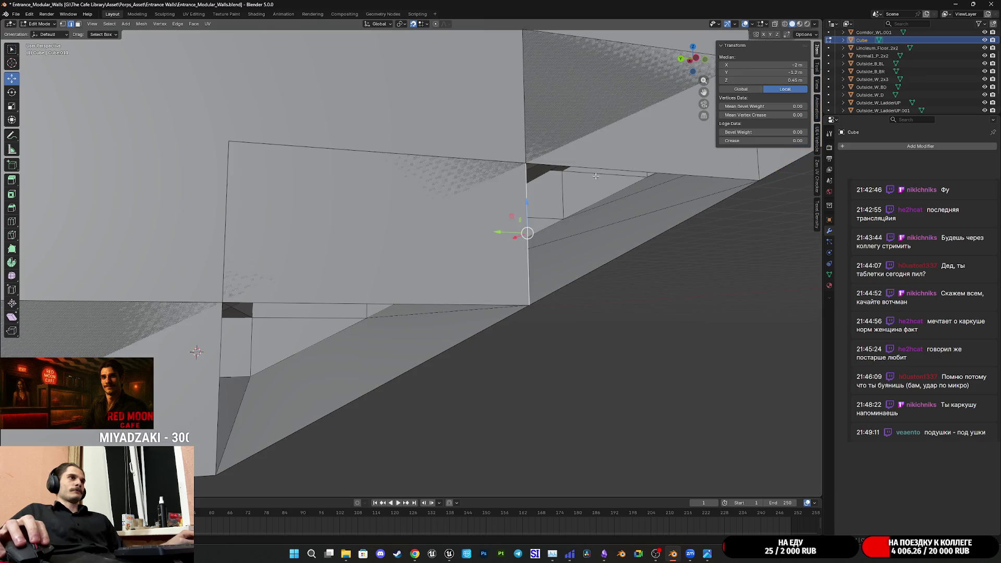
{"action": "left_click", "coordinate": [600, 187], "text": "shift"}
{"action": "key", "text": "f"}
{"action": "middle_click_drag", "start_coordinate": [601, 186], "coordinate": [564, 207], "text": "shift"}
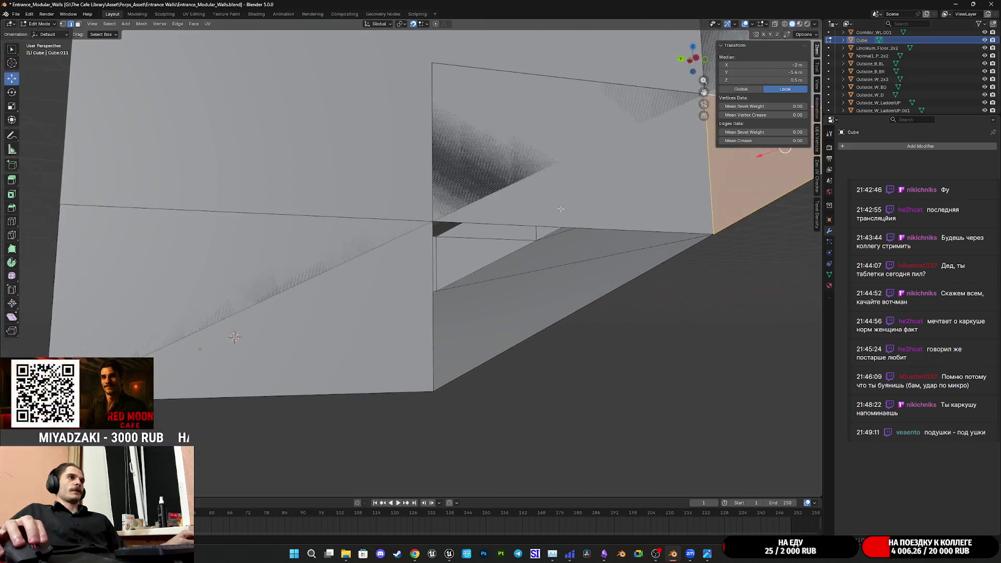
{"action": "left_click", "coordinate": [523, 222]}
{"action": "left_click", "coordinate": [537, 277], "text": "shift"}
{"action": "key", "text": "f"}
- Orbit around the finished staircase to check the solid side, then exit Edit Mode
{"action": "mouse_move", "coordinate": [532, 277]}
{"action": "middle_mouse_down"}
{"action": "mouse_move", "coordinate": [477, 277]}
{"action": "mouse_move", "coordinate": [485, 242]}
{"action": "mouse_move", "coordinate": [469, 266]}
{"action": "mouse_move", "coordinate": [496, 255]}
{"action": "mouse_move", "coordinate": [494, 292]}
{"action": "mouse_move", "coordinate": [585, 297]}
{"action": "middle_mouse_up"}
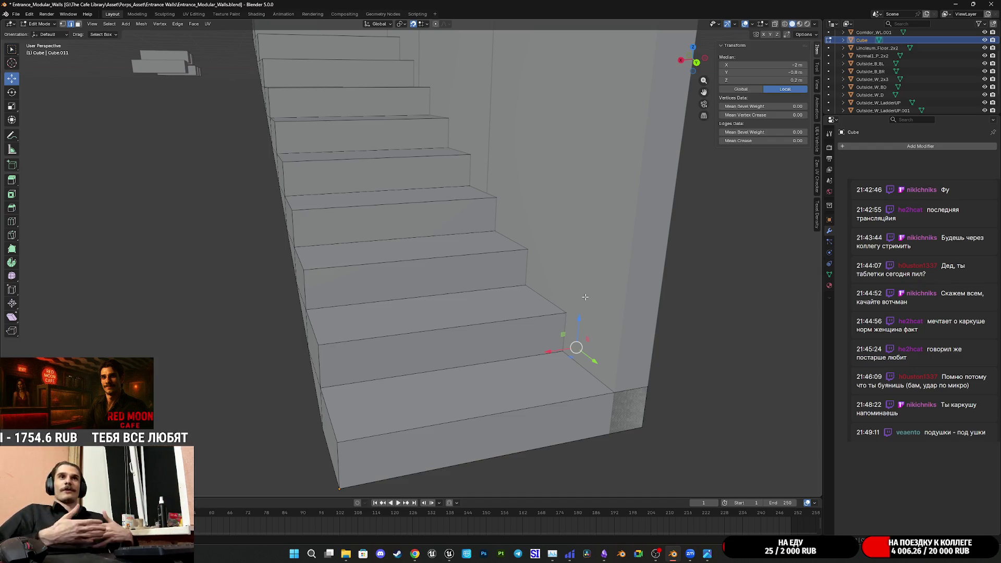
{"action": "middle_click_drag", "start_coordinate": [585, 297], "coordinate": [504, 300]}
{"action": "mouse_move", "coordinate": [414, 273]}
{"action": "middle_mouse_down"}
{"action": "mouse_move", "coordinate": [476, 279]}
{"action": "mouse_move", "coordinate": [515, 295]}
{"action": "mouse_move", "coordinate": [512, 307]}
{"action": "mouse_move", "coordinate": [456, 242]}
{"action": "mouse_move", "coordinate": [557, 238]}
{"action": "middle_mouse_up"}
{"action": "key", "text": "Tab"}
{"action": "key", "text": "Tab"}
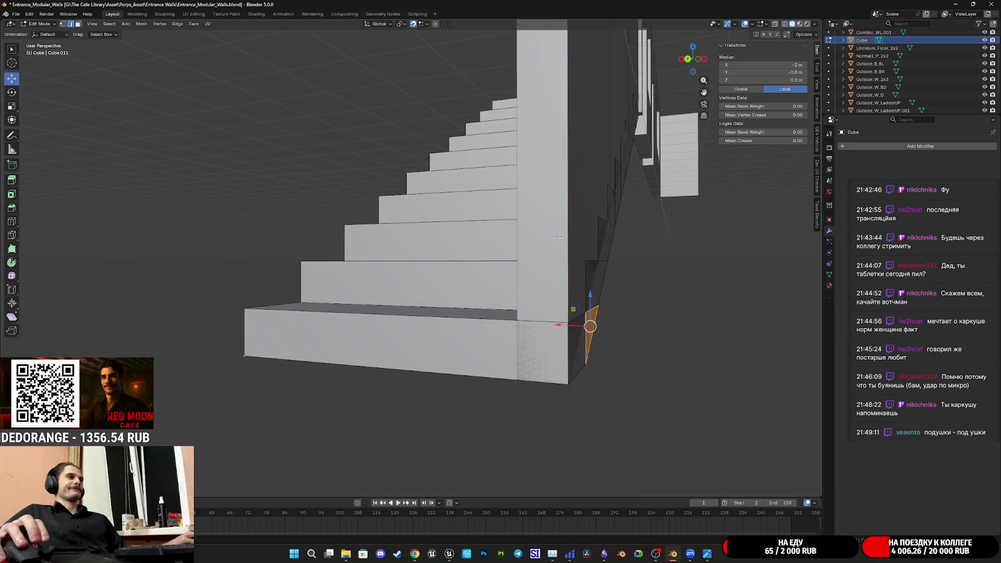
{"action": "mouse_move", "coordinate": [493, 254]}
{"action": "middle_mouse_down"}
{"action": "mouse_move", "coordinate": [509, 277]}
{"action": "mouse_move", "coordinate": [514, 271]}
{"action": "mouse_move", "coordinate": [437, 305]}
{"action": "mouse_move", "coordinate": [418, 297]}
{"action": "mouse_move", "coordinate": [431, 295]}
{"action": "middle_mouse_up"}
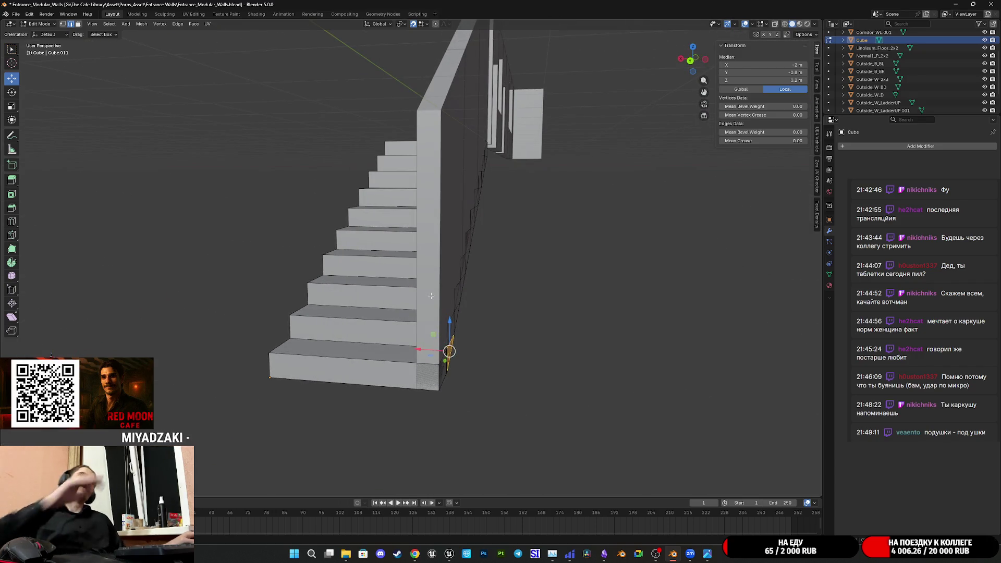
{"action": "mouse_move", "coordinate": [431, 296]}
{"action": "middle_mouse_down"}
{"action": "mouse_move", "coordinate": [502, 311]}
{"action": "mouse_move", "coordinate": [411, 270]}
{"action": "mouse_move", "coordinate": [419, 306]}
{"action": "mouse_move", "coordinate": [353, 295]}
{"action": "mouse_move", "coordinate": [373, 293]}
{"action": "middle_mouse_up"}
{"action": "key", "text": "Tab"}
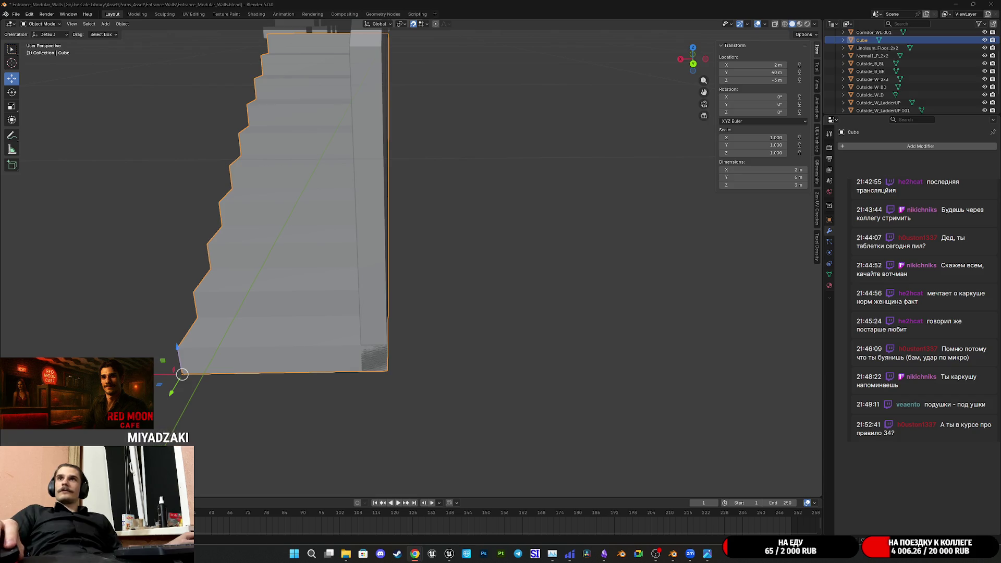
- Bring the web browser window onto the screen over Blender
{"action": "mouse_move", "coordinate": [1000, 245]}
{"action": "left_mouse_down"}
{"action": "mouse_move", "coordinate": [1000, 235]}
{"action": "mouse_move", "coordinate": [501, 198]}
{"action": "mouse_move", "coordinate": [512, 183]}
{"action": "mouse_move", "coordinate": [500, 183]}
{"action": "left_mouse_up"}
{"action": "double_click", "coordinate": [500, 182]}
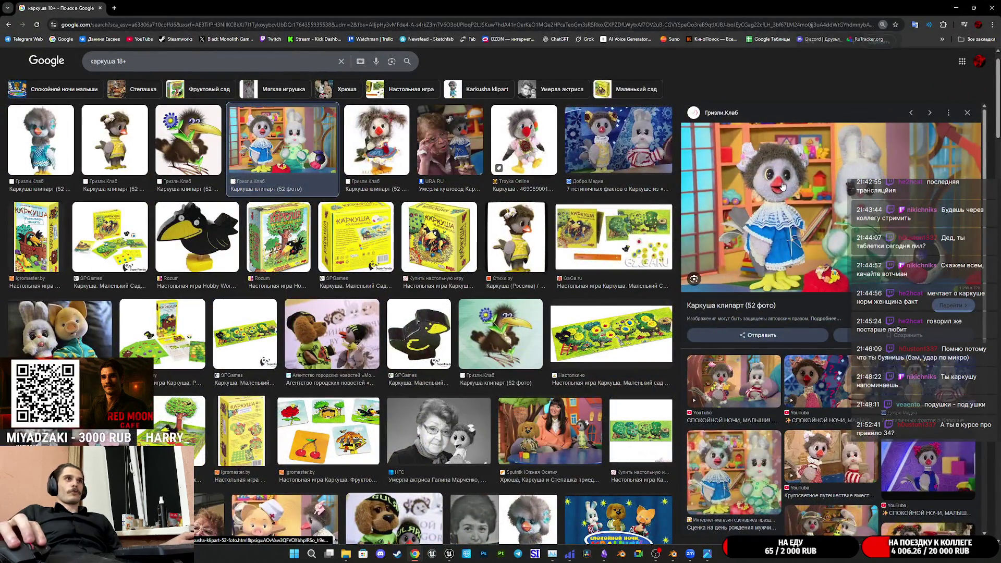
{"action": "scroll", "coordinate": [805, 193], "scroll_direction": "up", "scroll_amount": 2, "text": "ctrl"}
{"action": "scroll", "coordinate": [636, 246], "scroll_direction": "down", "scroll_amount": 4, "text": "ctrl"}
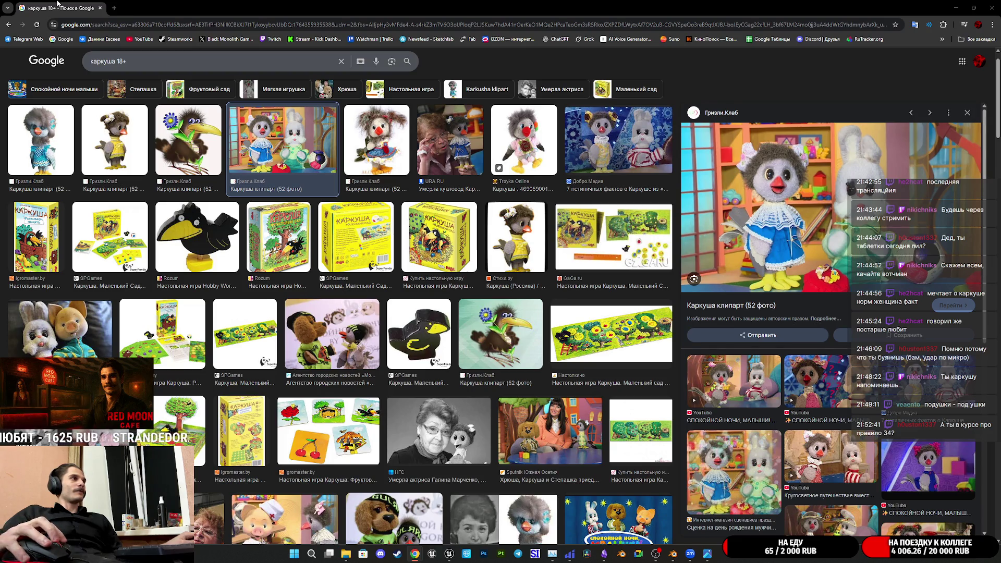
{"action": "scroll", "coordinate": [470, 426], "scroll_direction": "down", "scroll_amount": 3}
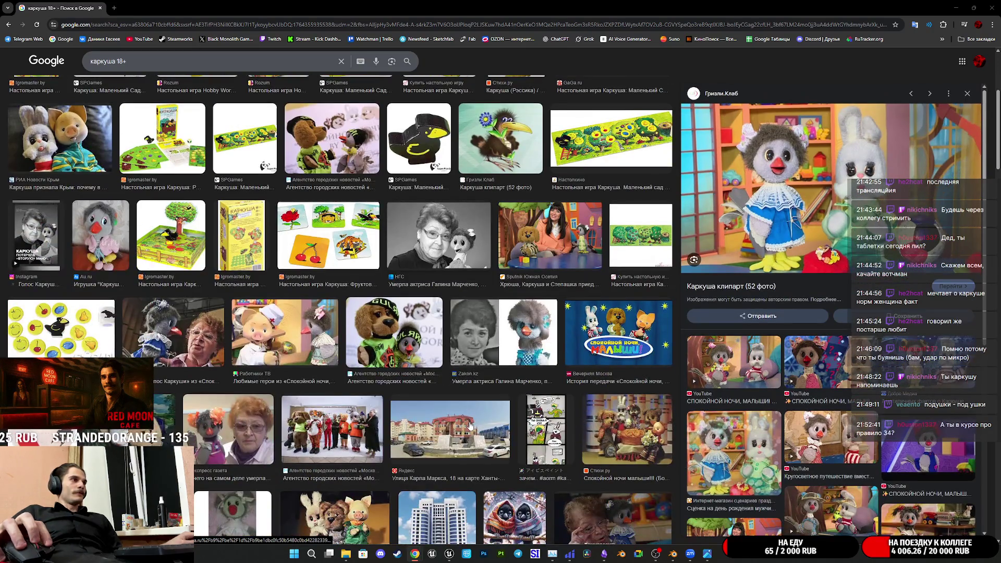
{"action": "scroll", "coordinate": [471, 426], "scroll_direction": "up", "scroll_amount": 3}
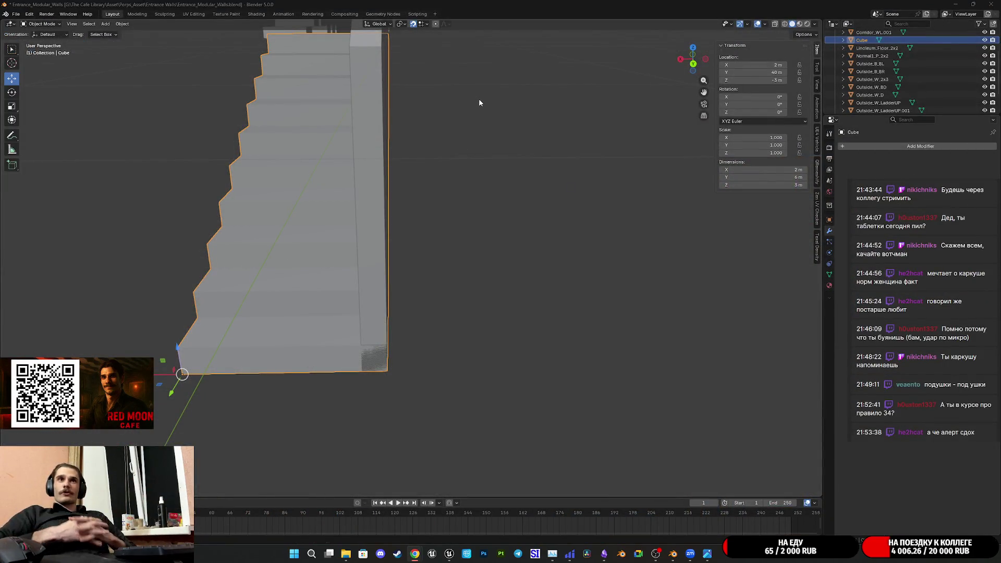
- Save Entrance_Modular_Walls.blend, then enter Edit Mode and orbit to the stair underside wall
{"action": "mouse_move", "coordinate": [450, 133]}
{"action": "middle_mouse_down"}
{"action": "mouse_move", "coordinate": [440, 221]}
{"action": "mouse_move", "coordinate": [374, 235]}
{"action": "mouse_move", "coordinate": [462, 241]}
{"action": "mouse_move", "coordinate": [373, 229]}
{"action": "middle_mouse_up"}
{"action": "key", "text": "ctrl+s"}
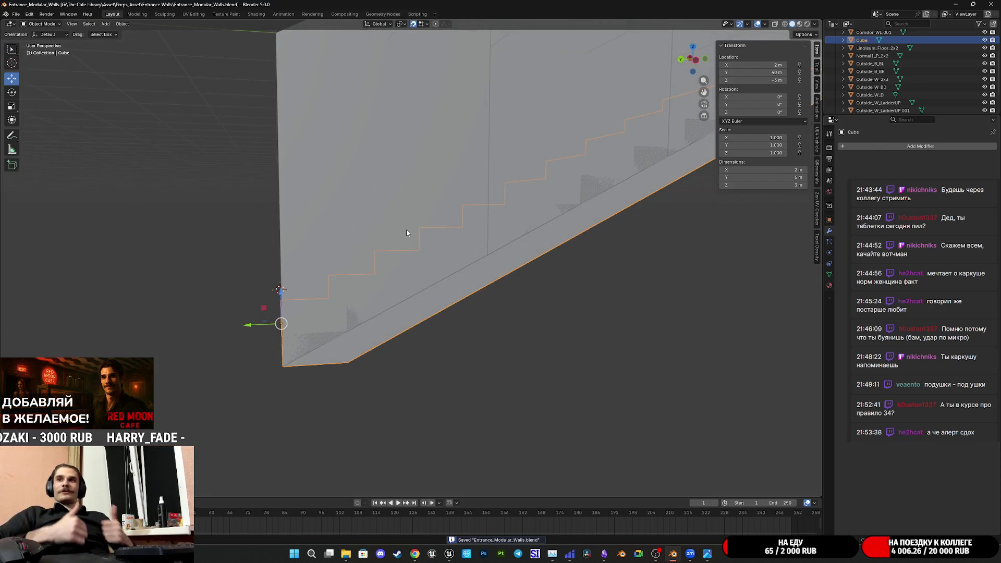
{"action": "mouse_move", "coordinate": [406, 232]}
{"action": "middle_mouse_down"}
{"action": "mouse_move", "coordinate": [496, 230]}
{"action": "mouse_move", "coordinate": [489, 242]}
{"action": "mouse_move", "coordinate": [478, 232]}
{"action": "mouse_move", "coordinate": [495, 221]}
{"action": "mouse_move", "coordinate": [486, 230]}
{"action": "mouse_move", "coordinate": [475, 186]}
{"action": "middle_mouse_up"}
{"action": "key", "text": "ctrl+s"}
{"action": "scroll", "coordinate": [496, 221], "scroll_direction": "up", "scroll_amount": 5}
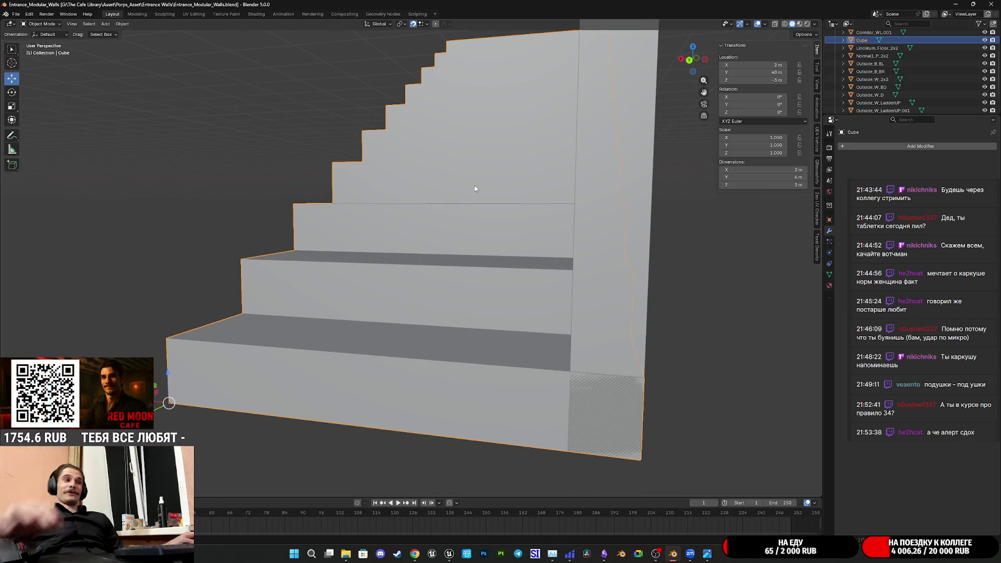
{"action": "key", "text": "Tab"}
{"action": "middle_click_drag", "start_coordinate": [495, 193], "coordinate": [505, 217]}
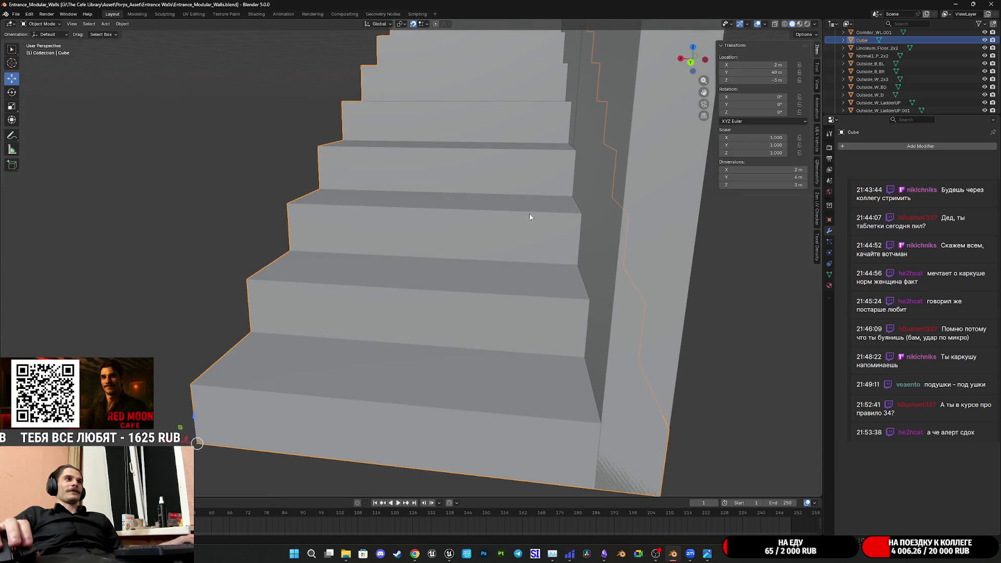
{"action": "middle_click_drag", "start_coordinate": [562, 233], "coordinate": [440, 227]}
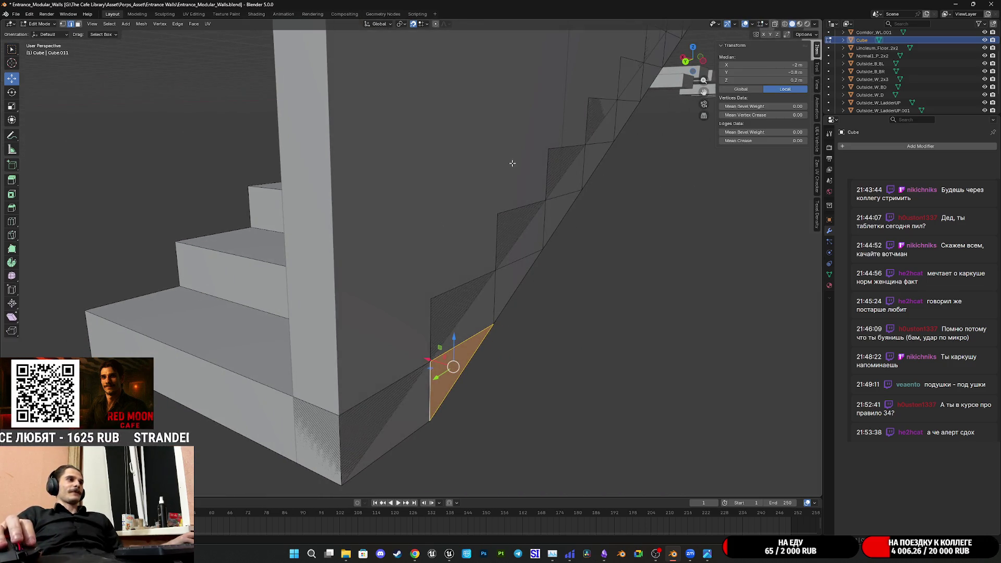
- Switch to face selection and select the four lowest stringer side faces
{"action": "left_click", "coordinate": [419, 411]}
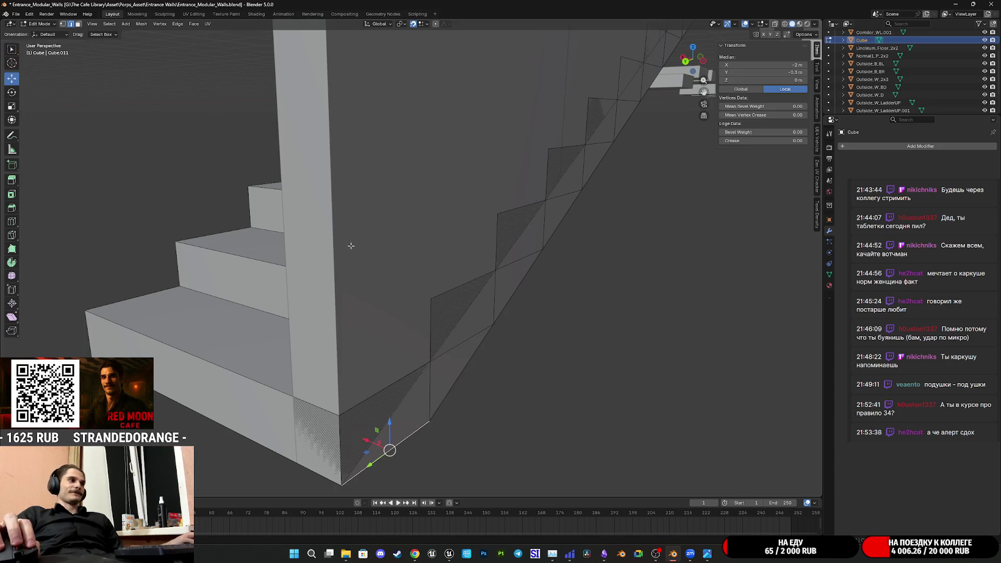
{"action": "left_click", "coordinate": [78, 24]}
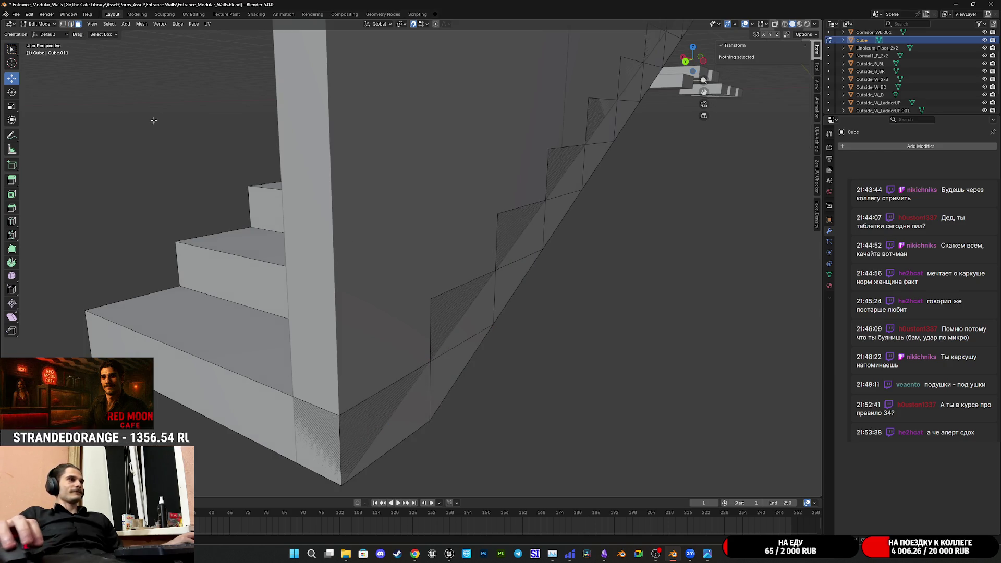
{"action": "left_click", "coordinate": [346, 452]}
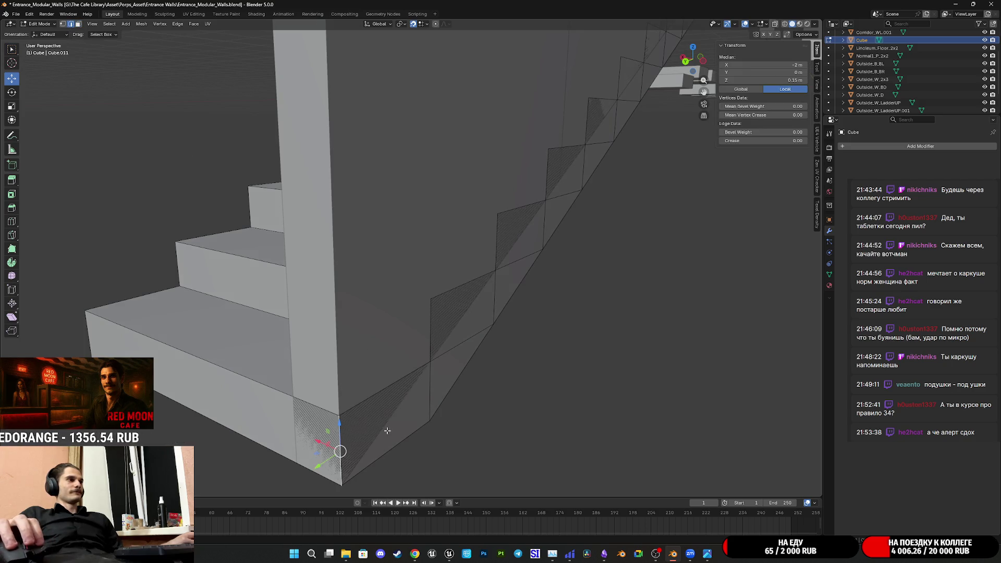
{"action": "left_click", "coordinate": [407, 384]}
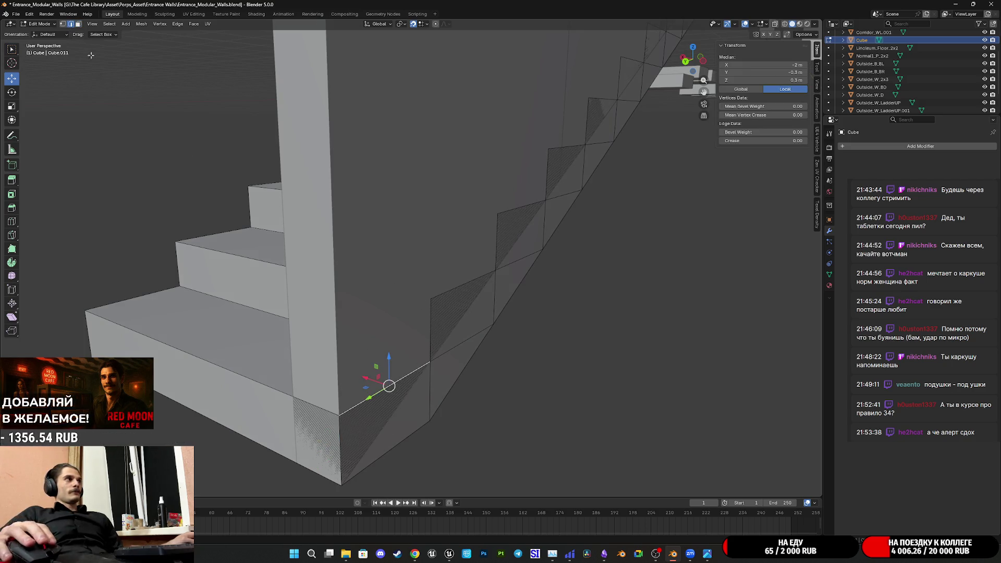
{"action": "left_click", "coordinate": [79, 24]}
{"action": "left_click", "coordinate": [413, 420]}
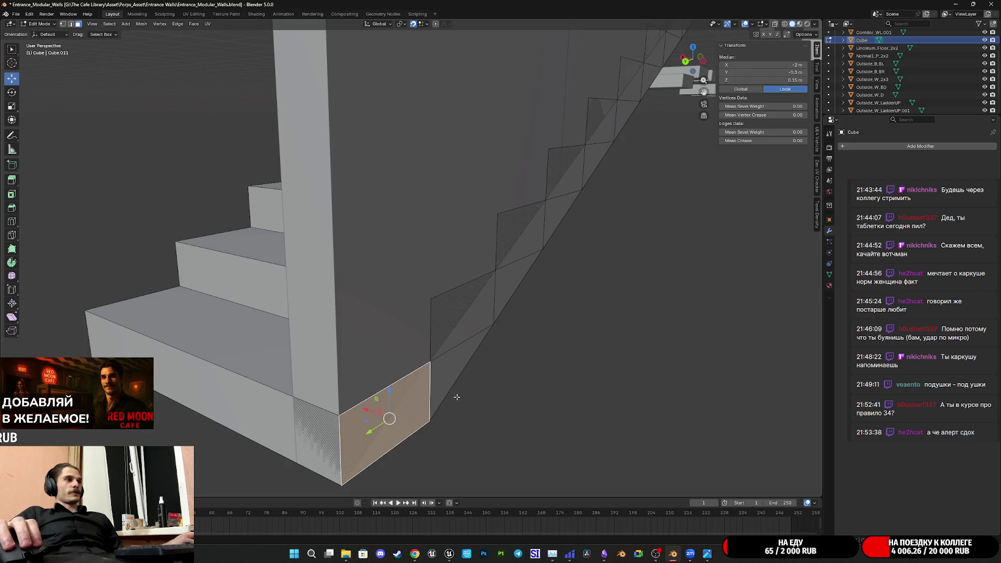
{"action": "left_click", "coordinate": [459, 334], "text": "shift"}
{"action": "left_click", "coordinate": [504, 293], "text": "shift"}
{"action": "left_click", "coordinate": [523, 248], "text": "shift"}
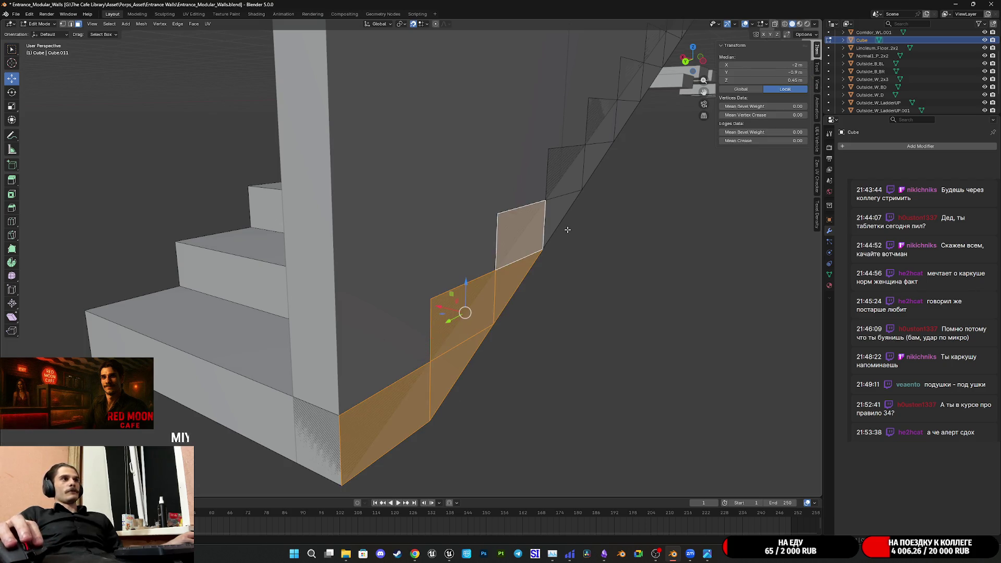
- Add the next side faces up the slope, including the triangular face
{"action": "scroll", "coordinate": [427, 315], "scroll_direction": "up", "scroll_amount": 2}
{"action": "left_click", "coordinate": [418, 305], "text": "shift"}
{"action": "left_click", "coordinate": [423, 271], "text": "shift"}
{"action": "middle_click_drag", "start_coordinate": [487, 233], "coordinate": [358, 351]}
{"action": "left_click", "coordinate": [346, 344], "text": "shift"}
{"action": "left_click", "coordinate": [371, 306], "text": "shift"}
{"action": "left_click", "coordinate": [418, 279], "text": "shift"}
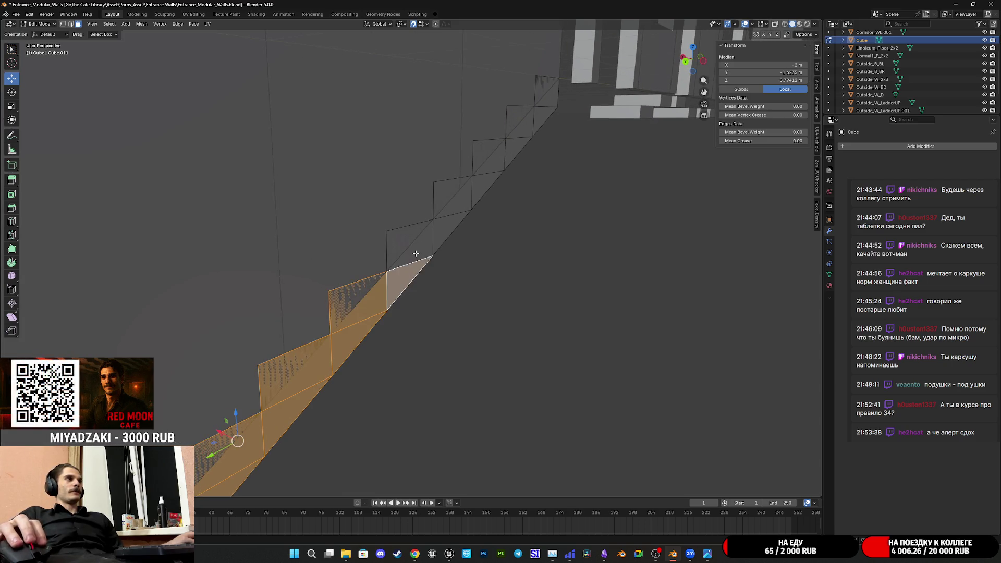
{"action": "left_click", "coordinate": [420, 244], "text": "shift"}
{"action": "left_click", "coordinate": [443, 235], "text": "shift"}
{"action": "left_click", "coordinate": [453, 201], "text": "shift"}
- Add the upper riser and topmost side faces to complete the stringer selection
{"action": "middle_click_drag", "start_coordinate": [448, 229], "coordinate": [436, 237]}
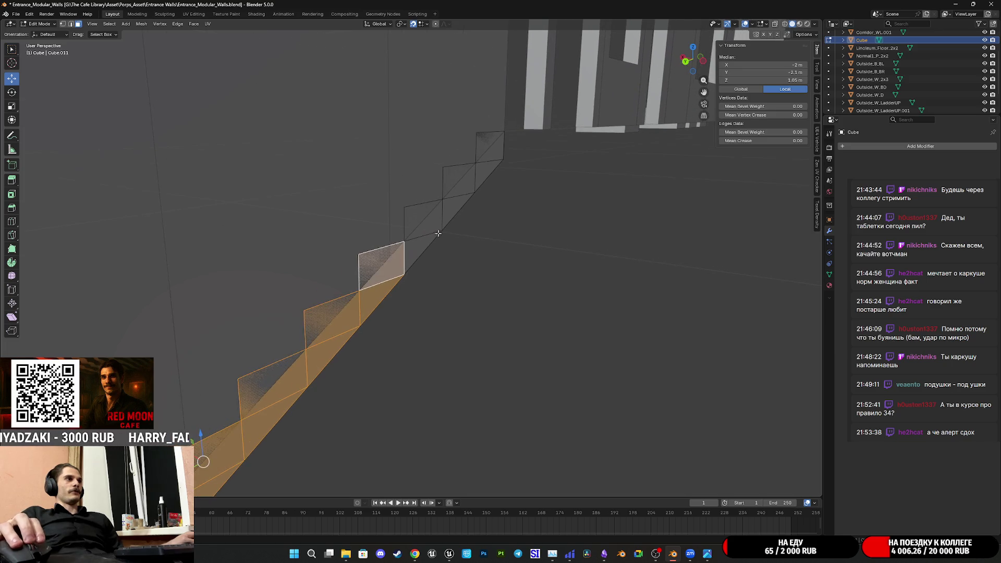
{"action": "left_click", "coordinate": [428, 239], "text": "shift"}
{"action": "left_click", "coordinate": [436, 222], "text": "shift"}
{"action": "left_click", "coordinate": [464, 199], "text": "shift"}
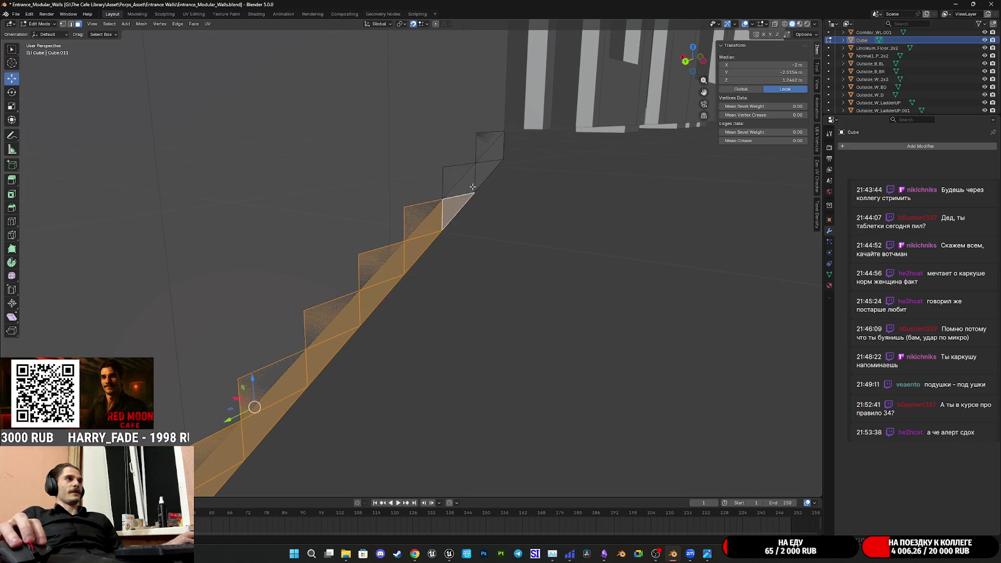
{"action": "left_click", "coordinate": [470, 181], "text": "shift"}
{"action": "left_click", "coordinate": [467, 179], "text": "shift"}
{"action": "left_click", "coordinate": [496, 156], "text": "shift"}
{"action": "mouse_move", "coordinate": [458, 261]}
{"action": "middle_mouse_down"}
{"action": "mouse_move", "coordinate": [427, 331]}
{"action": "mouse_move", "coordinate": [505, 324]}
{"action": "mouse_move", "coordinate": [535, 273]}
{"action": "middle_mouse_up"}
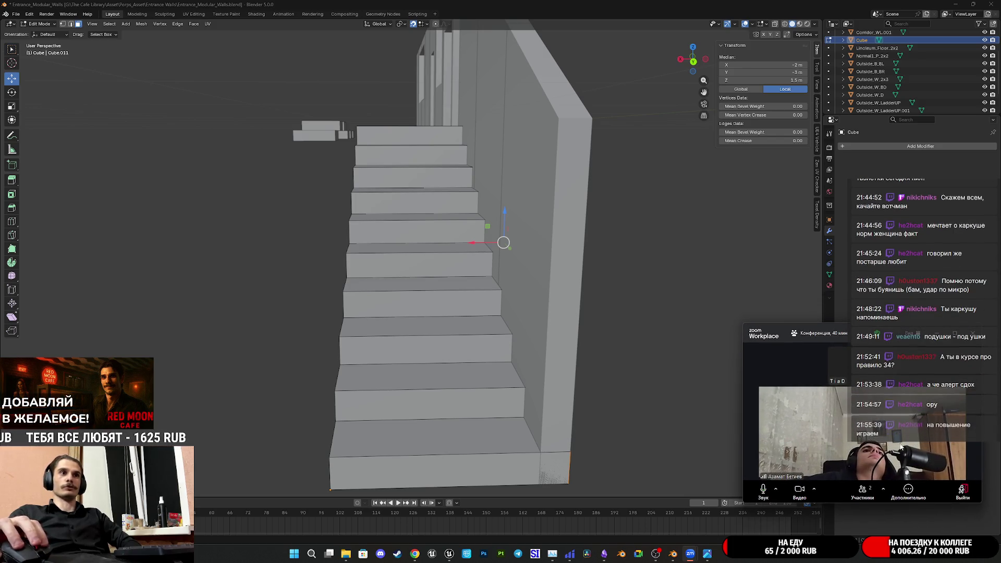
- Shrink the Zoom video area and pin the other participant's video
{"action": "mouse_move", "coordinate": [745, 325]}
{"action": "left_click_drag", "start_coordinate": [746, 323], "coordinate": [747, 362]}
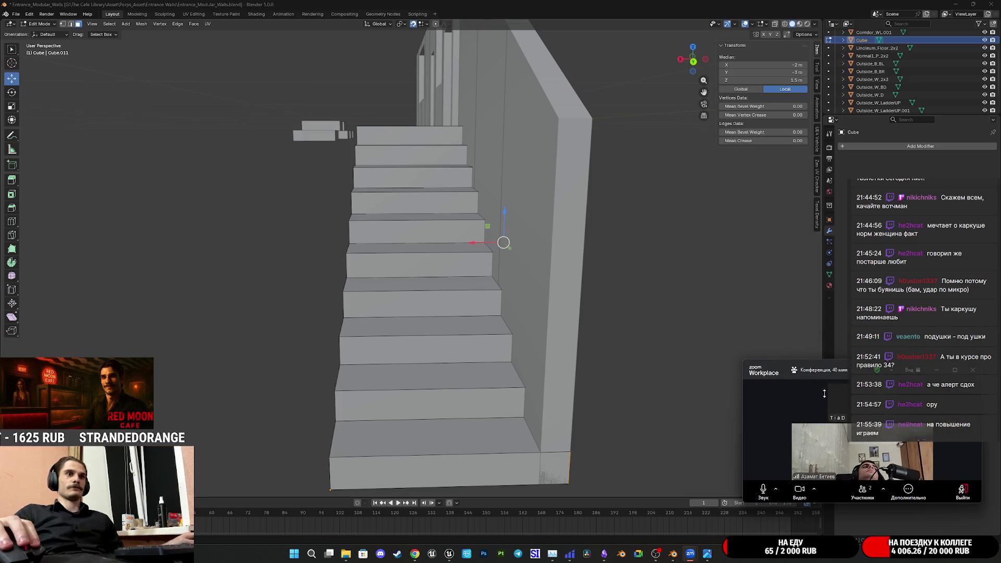
{"action": "left_click", "coordinate": [923, 445]}
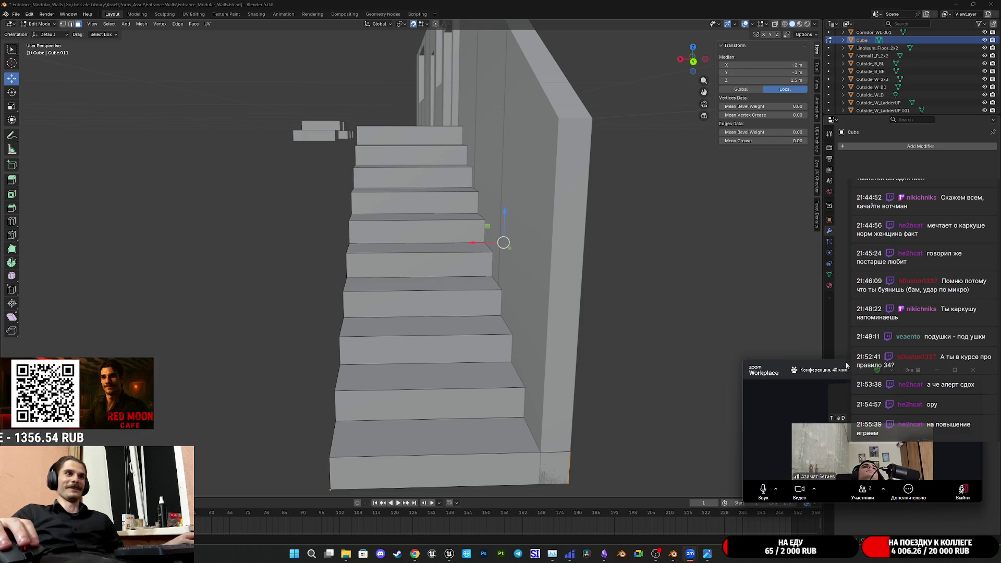
{"action": "double_click", "coordinate": [860, 449]}
{"action": "key", "text": "Escape"}
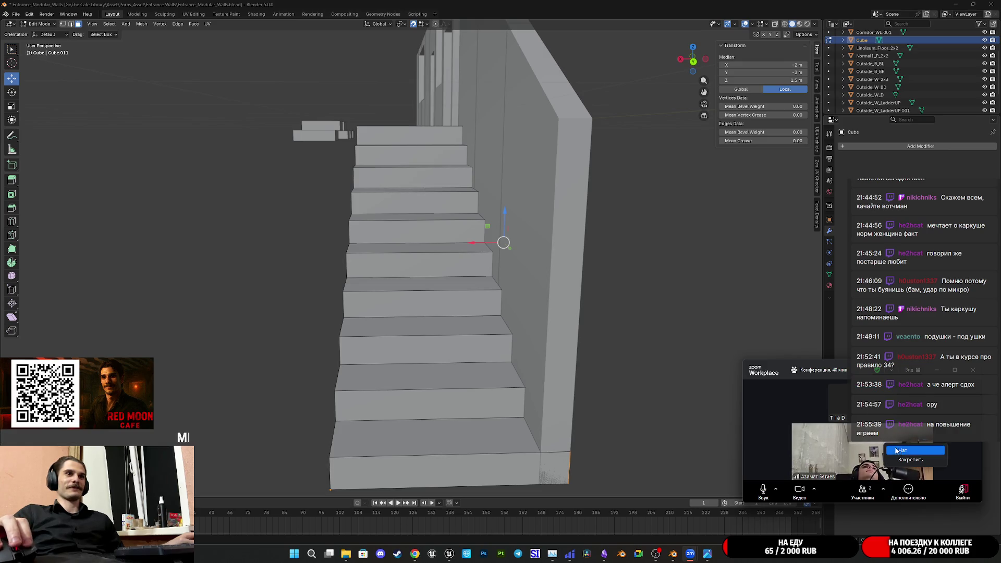
{"action": "right_click", "coordinate": [885, 454]}
{"action": "left_click", "coordinate": [915, 470]}
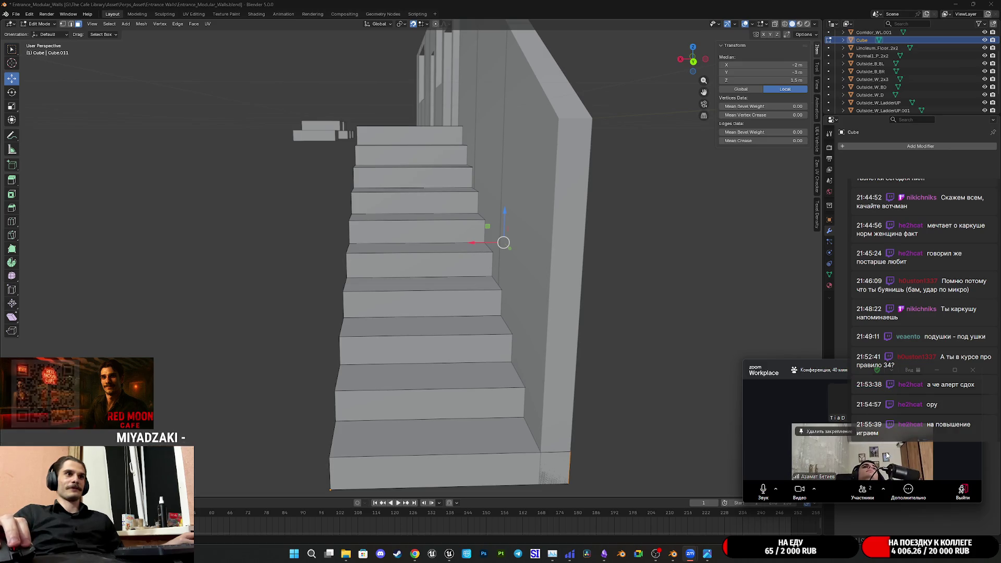
- Hide your own camera video and move the Zoom window off screen
{"action": "right_click", "coordinate": [880, 449]}
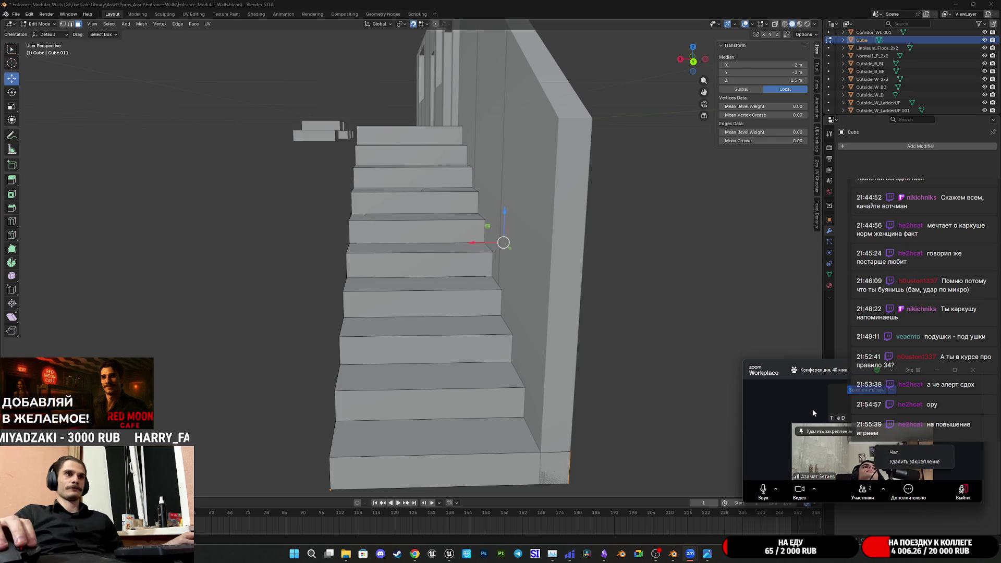
{"action": "right_click", "coordinate": [869, 413]}
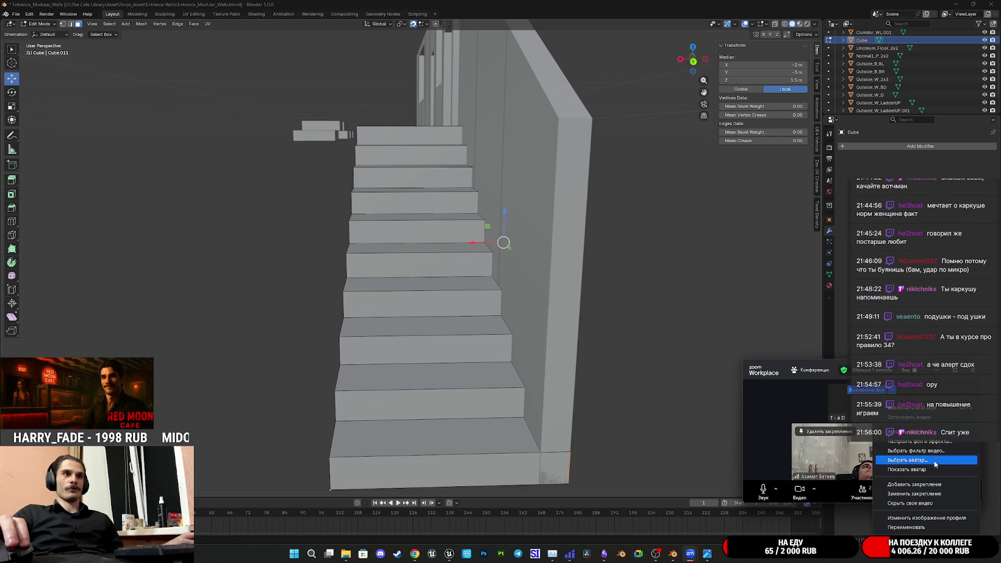
{"action": "left_click", "coordinate": [913, 503]}
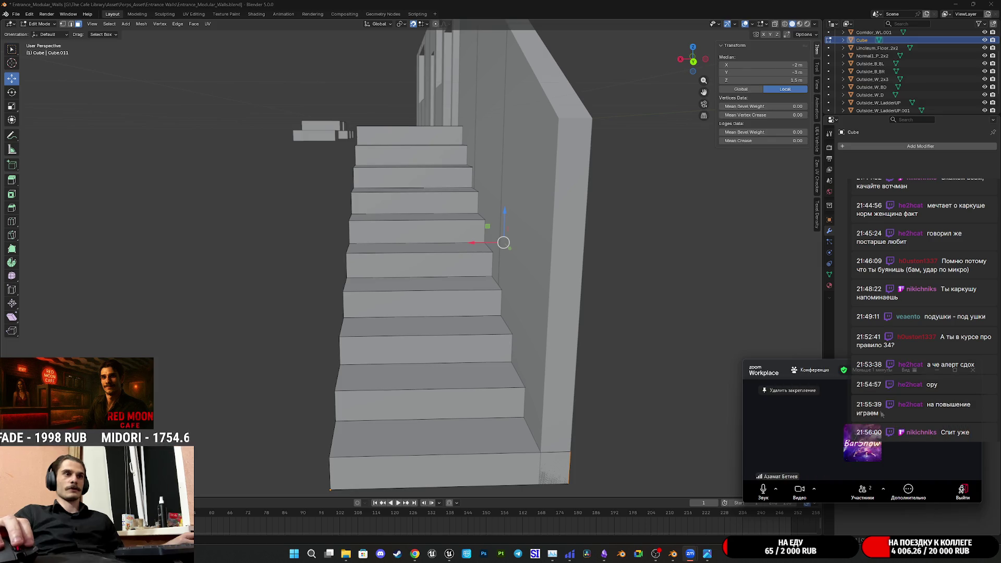
{"action": "mouse_move", "coordinate": [854, 365]}
{"action": "left_mouse_down"}
{"action": "mouse_move", "coordinate": [906, 287]}
{"action": "mouse_move", "coordinate": [865, 365]}
{"action": "mouse_move", "coordinate": [872, 401]}
{"action": "mouse_move", "coordinate": [1000, 401]}
{"action": "left_mouse_up"}
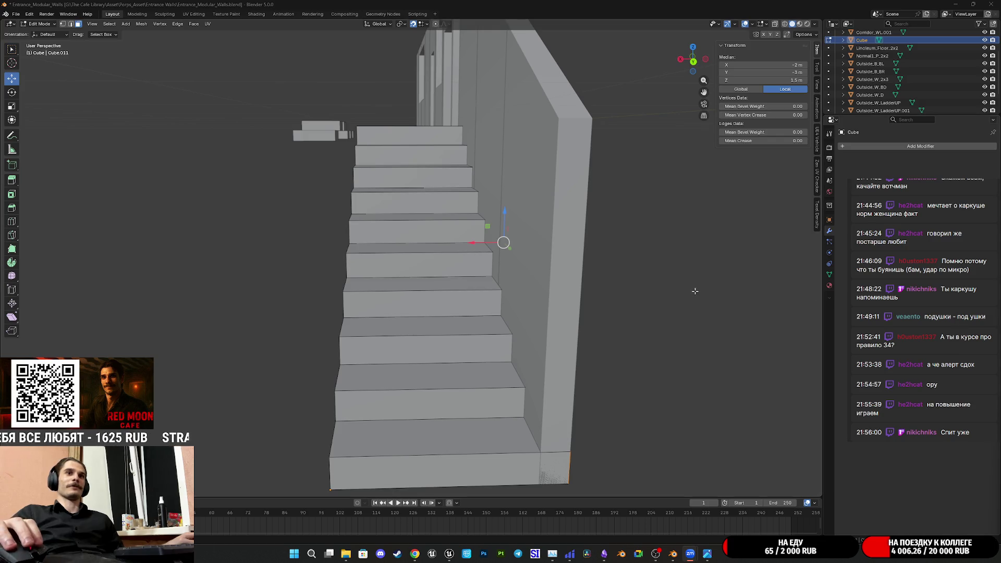
- In Back Orthographic view, move the selected side vertices along X to median X -1.75 m
{"action": "mouse_move", "coordinate": [427, 272]}
{"action": "middle_mouse_down"}
{"action": "mouse_move", "coordinate": [292, 285]}
{"action": "mouse_move", "coordinate": [503, 317]}
{"action": "mouse_move", "coordinate": [525, 303]}
{"action": "middle_mouse_up"}
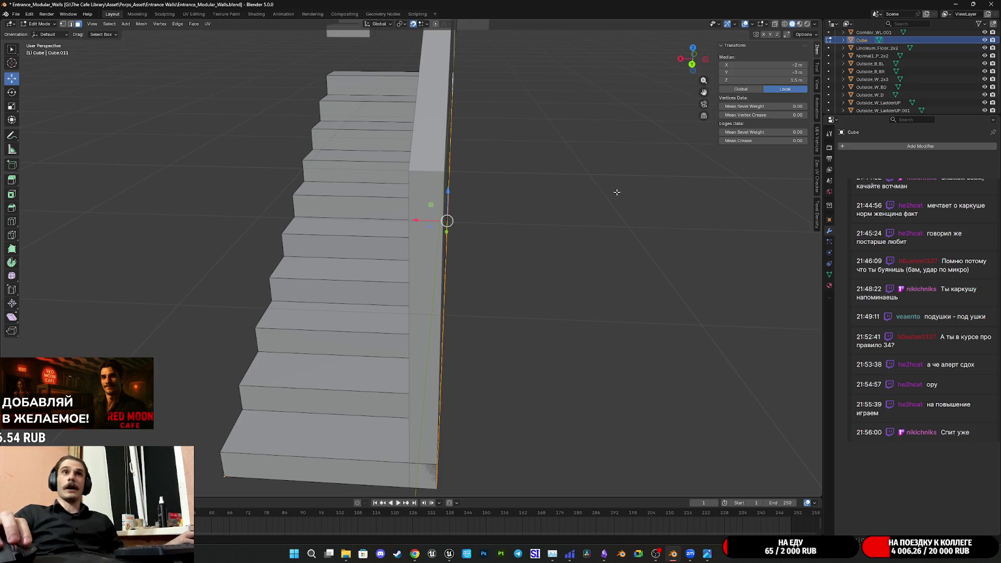
{"action": "left_click", "coordinate": [692, 65]}
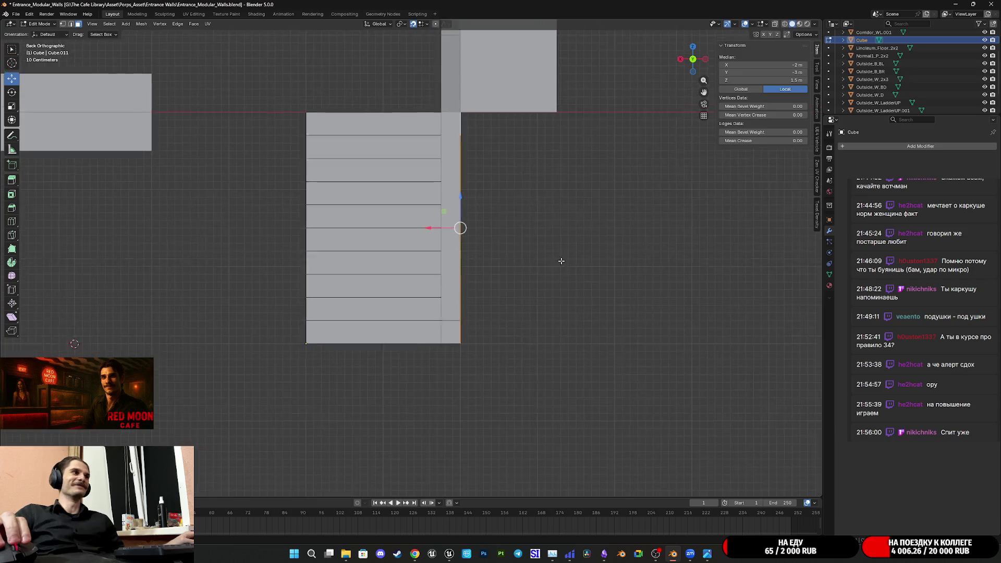
{"action": "key", "text": "g"}
{"action": "key", "text": "x"}
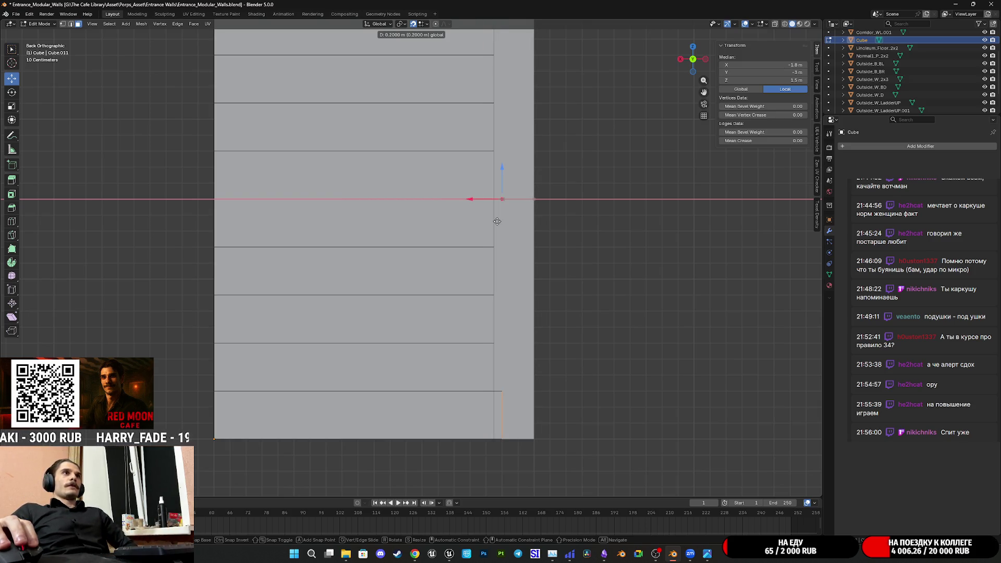
{"action": "left_click", "coordinate": [488, 222]}
{"action": "left_click", "coordinate": [739, 65]}
{"action": "type", "text": "-1.75"}
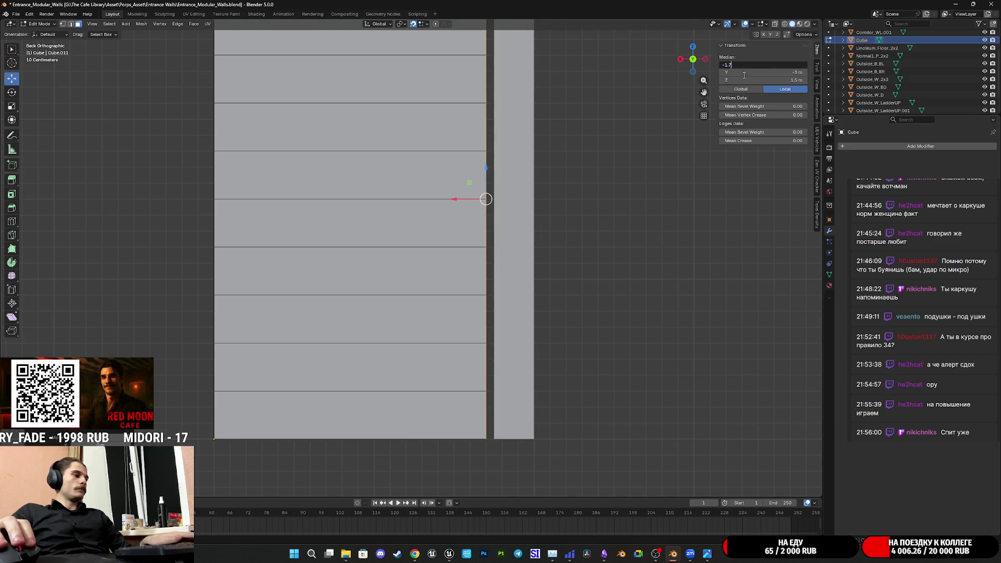
{"action": "key", "text": "Return"}
{"action": "scroll", "coordinate": [596, 229], "scroll_direction": "down", "scroll_amount": 5}
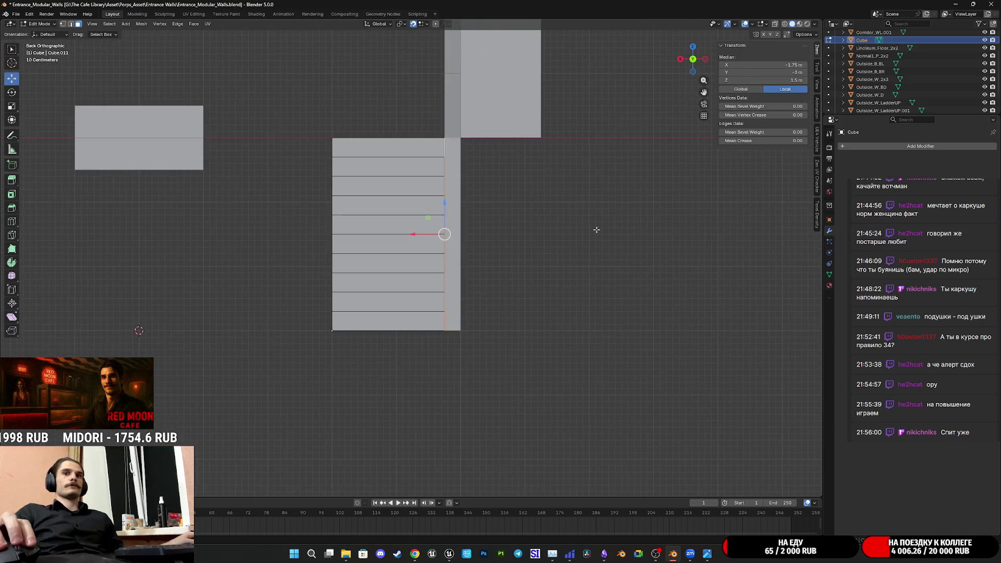
{"action": "mouse_move", "coordinate": [591, 223]}
{"action": "middle_mouse_down"}
{"action": "mouse_move", "coordinate": [573, 250]}
{"action": "mouse_move", "coordinate": [584, 255]}
{"action": "middle_mouse_up"}
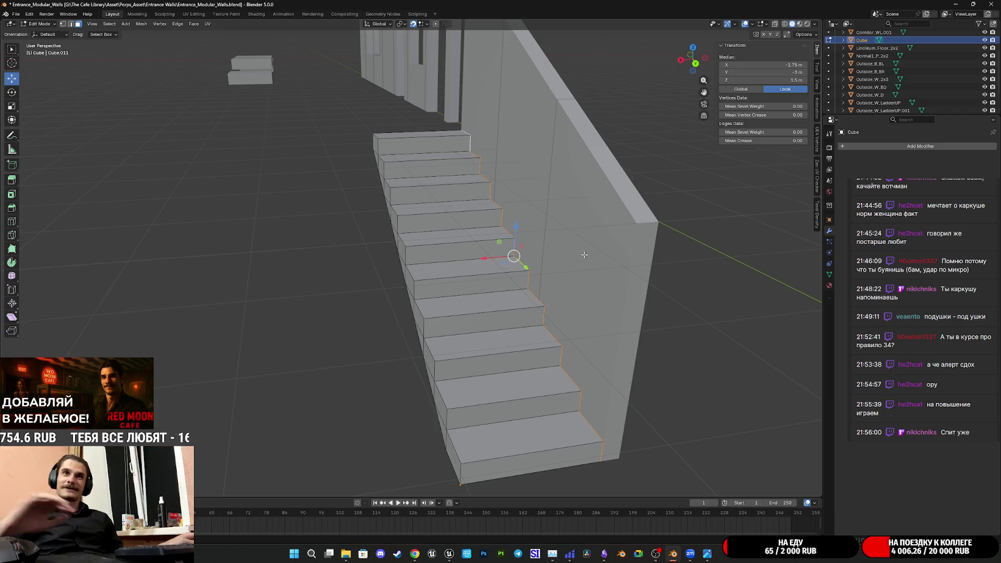
{"action": "mouse_move", "coordinate": [581, 252]}
{"action": "middle_mouse_down"}
{"action": "mouse_move", "coordinate": [603, 300]}
{"action": "mouse_move", "coordinate": [654, 279]}
{"action": "middle_mouse_up"}
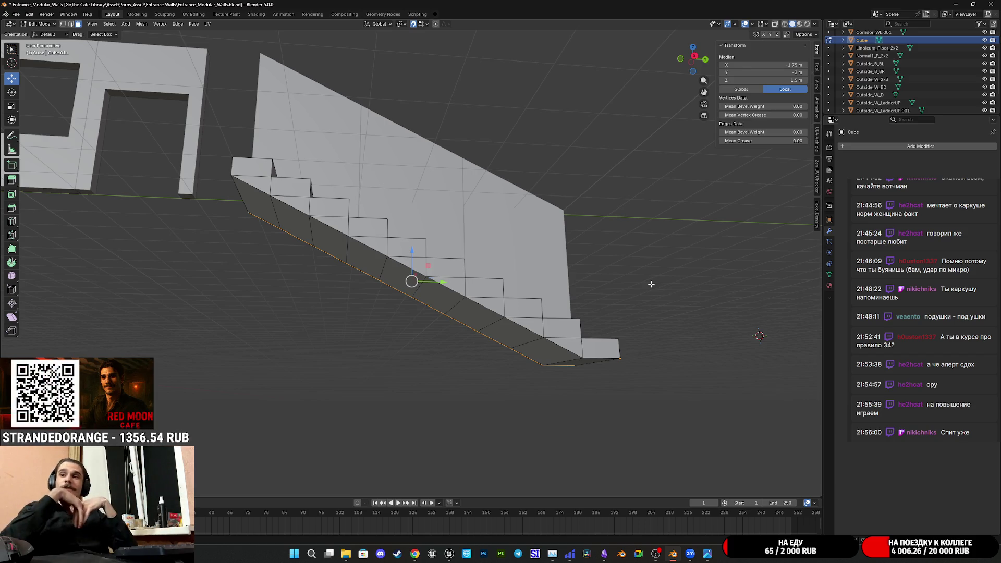
{"action": "mouse_move", "coordinate": [651, 284]}
{"action": "middle_mouse_down"}
{"action": "mouse_move", "coordinate": [558, 329]}
{"action": "mouse_move", "coordinate": [440, 318]}
{"action": "mouse_move", "coordinate": [458, 324]}
{"action": "middle_mouse_up"}
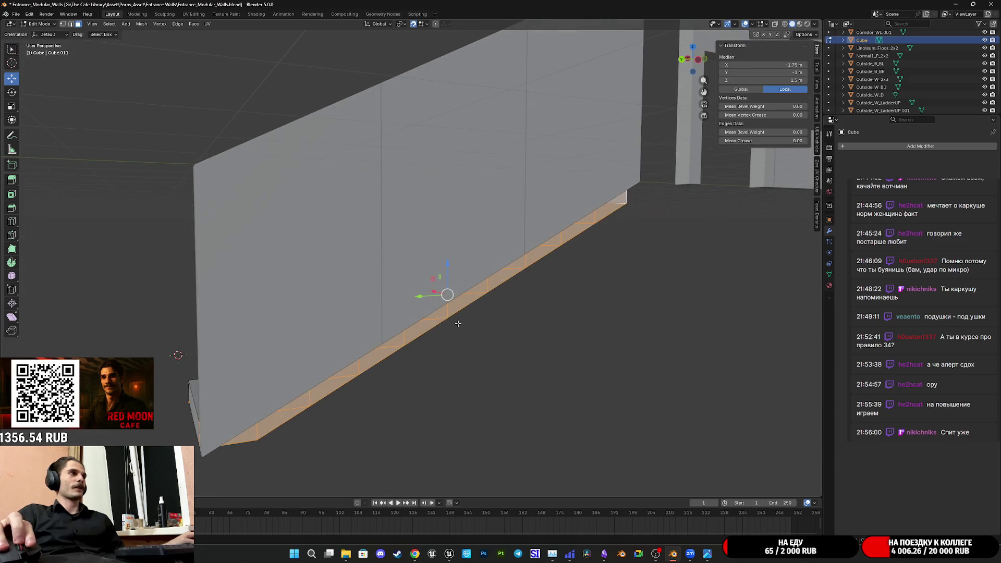
{"action": "mouse_move", "coordinate": [408, 304]}
{"action": "middle_mouse_down"}
{"action": "mouse_move", "coordinate": [470, 276]}
{"action": "mouse_move", "coordinate": [469, 262]}
{"action": "mouse_move", "coordinate": [457, 259]}
{"action": "middle_mouse_up"}
{"action": "mouse_move", "coordinate": [473, 300]}
{"action": "middle_mouse_down"}
{"action": "mouse_move", "coordinate": [454, 272]}
{"action": "mouse_move", "coordinate": [475, 305]}
{"action": "middle_mouse_up"}
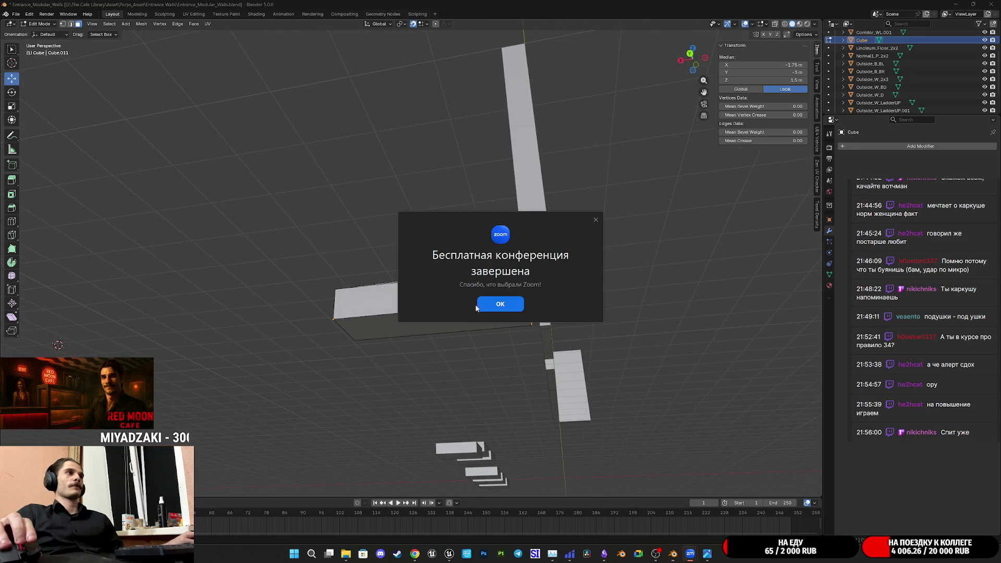
{"action": "left_click", "coordinate": [595, 220]}
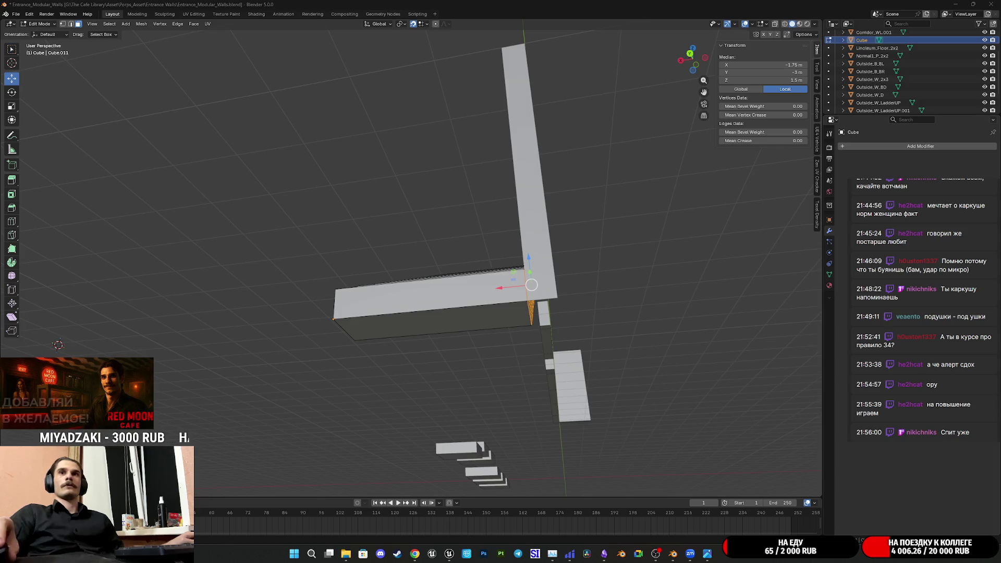
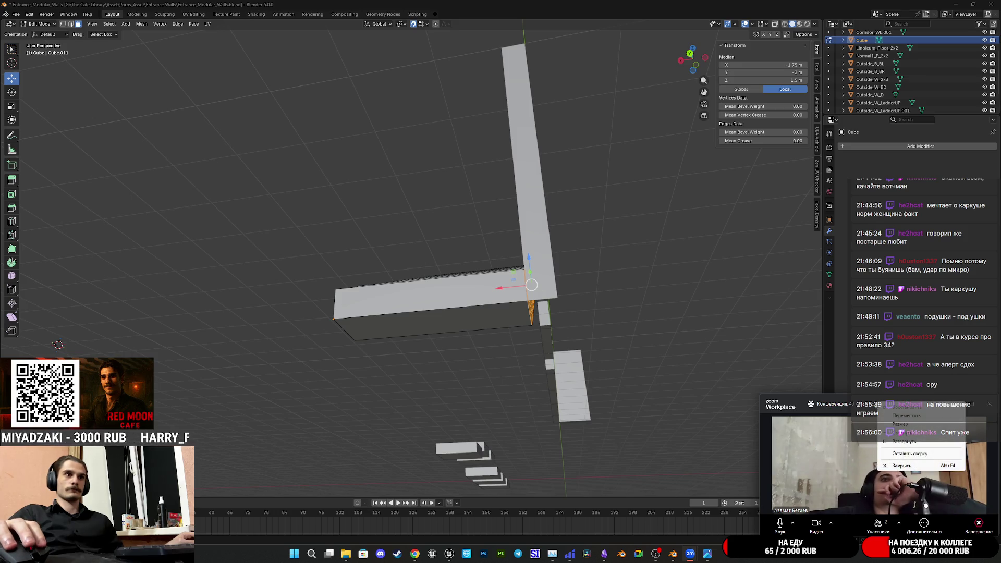
- Shrink the video call into a mini window and move it out of the way
{"action": "key", "text": "Escape"}
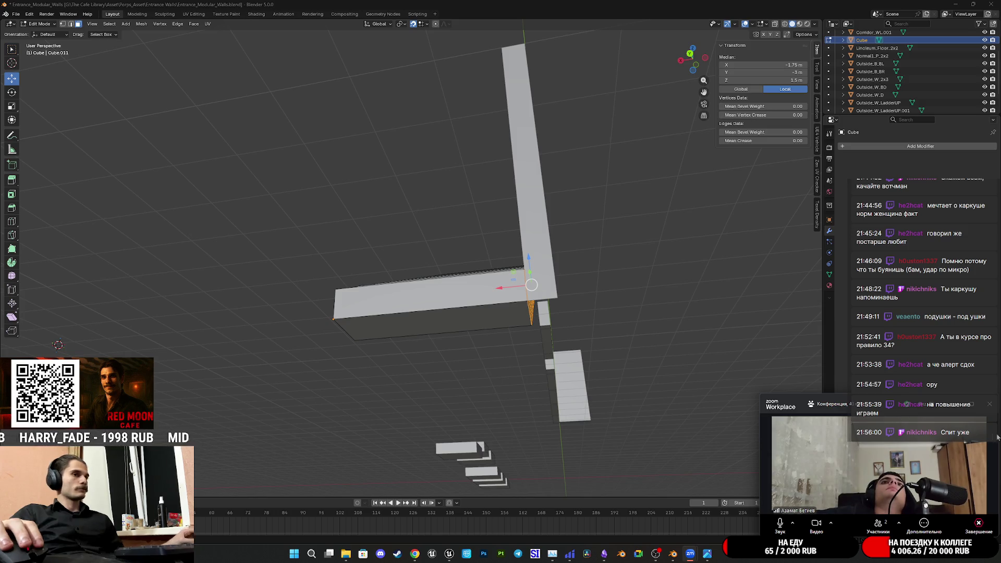
{"action": "left_click_drag", "start_coordinate": [898, 415], "coordinate": [879, 410]}
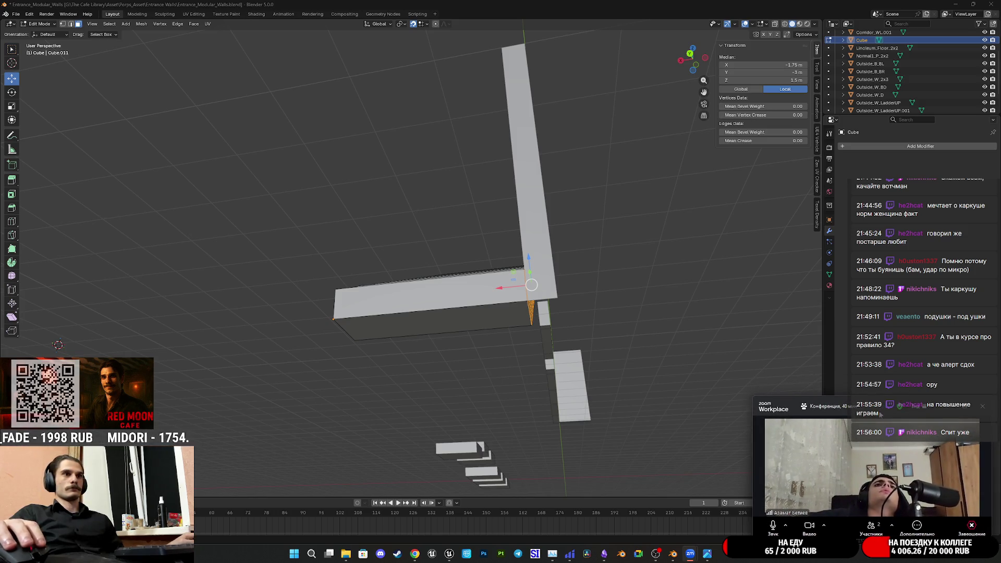
{"action": "right_click", "coordinate": [879, 410]}
{"action": "left_click", "coordinate": [894, 499]}
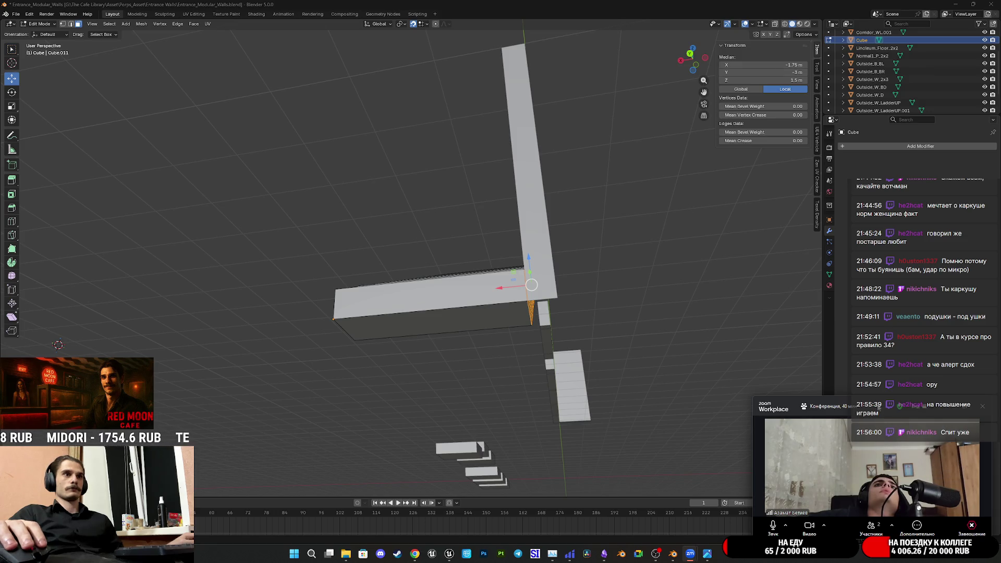
{"action": "left_click", "coordinate": [946, 407]}
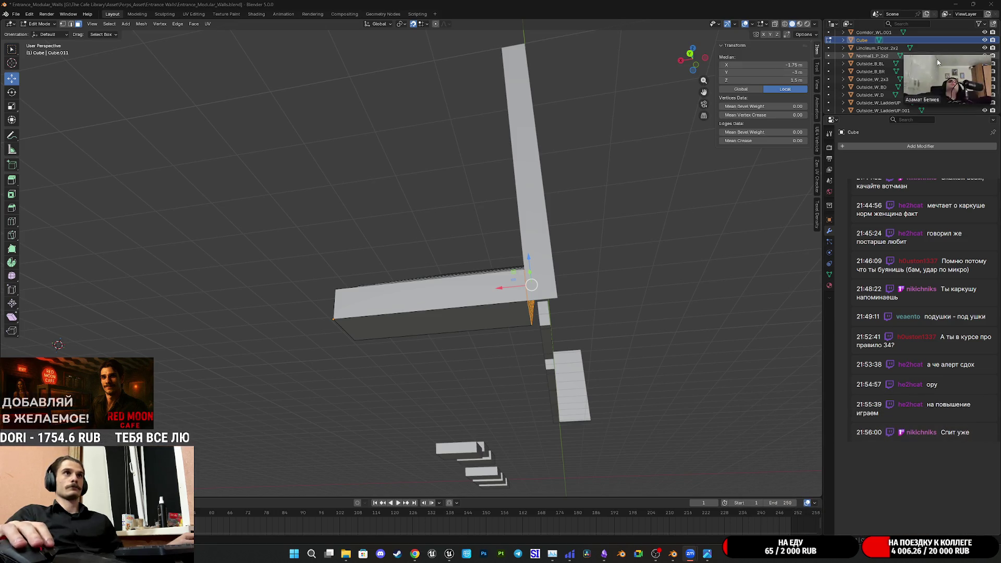
{"action": "mouse_move", "coordinate": [913, 73]}
{"action": "left_mouse_down"}
{"action": "mouse_move", "coordinate": [885, 178]}
{"action": "mouse_move", "coordinate": [878, 324]}
{"action": "left_mouse_up"}
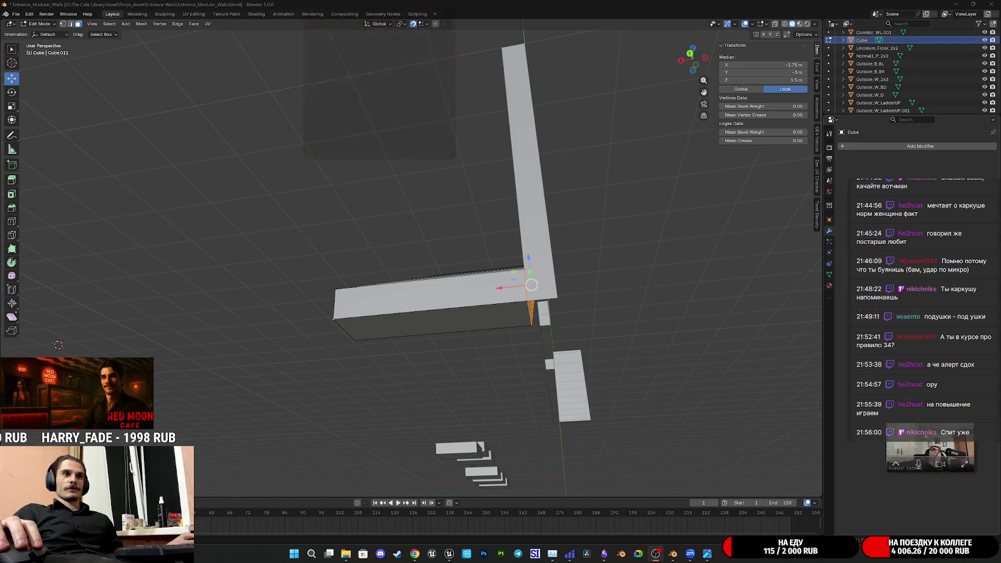
{"action": "mouse_move", "coordinate": [949, 499]}
{"action": "left_mouse_down"}
{"action": "mouse_move", "coordinate": [931, 379]}
{"action": "mouse_move", "coordinate": [930, 192]}
{"action": "mouse_move", "coordinate": [945, 488]}
{"action": "left_mouse_up"}
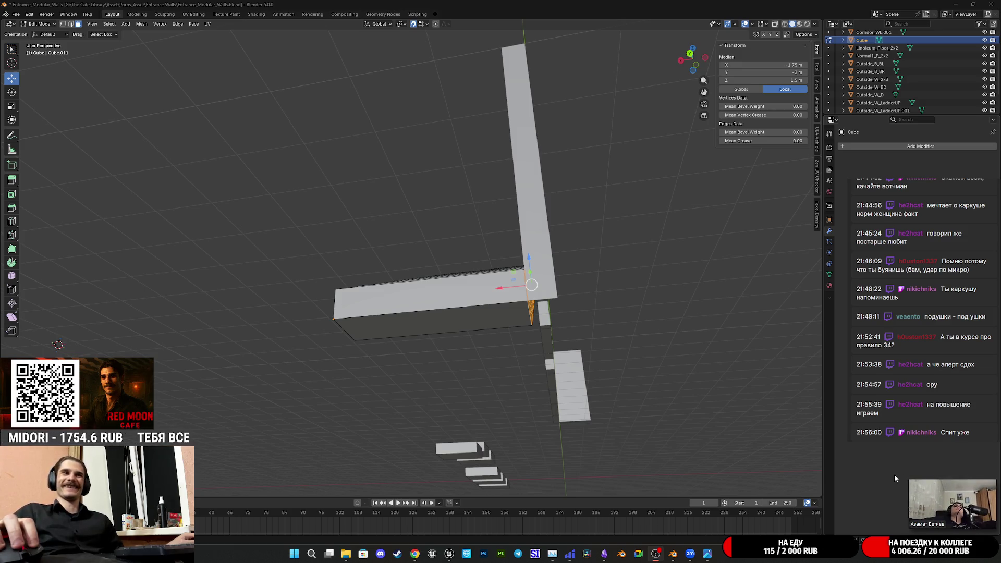
{"action": "mouse_move", "coordinate": [914, 485]}
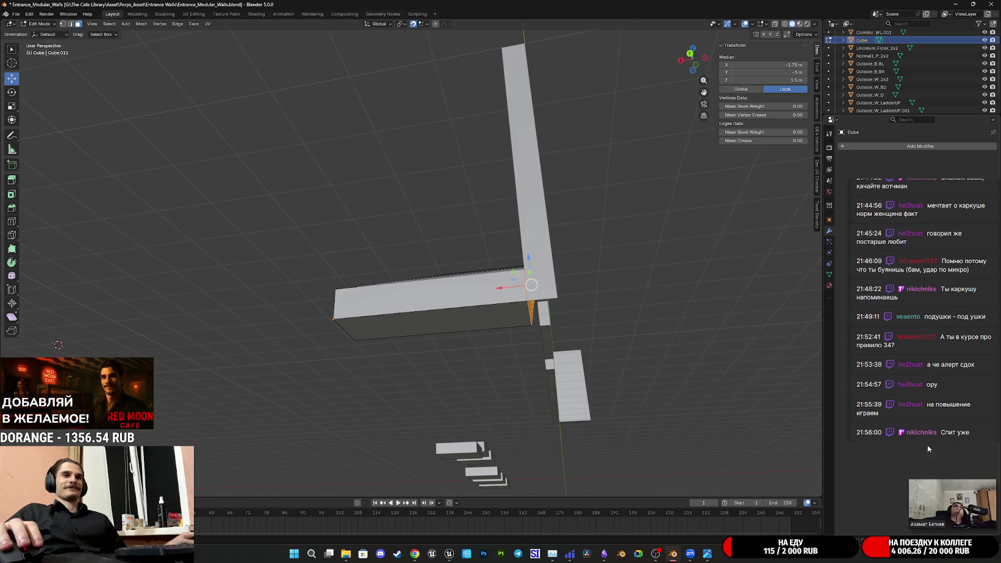
- Orbit around the staircase, briefly leaving Edit Mode to view the whole object
{"action": "mouse_move", "coordinate": [493, 367]}
{"action": "middle_mouse_down"}
{"action": "mouse_move", "coordinate": [508, 361]}
{"action": "mouse_move", "coordinate": [456, 382]}
{"action": "mouse_move", "coordinate": [459, 360]}
{"action": "mouse_move", "coordinate": [616, 360]}
{"action": "middle_mouse_up"}
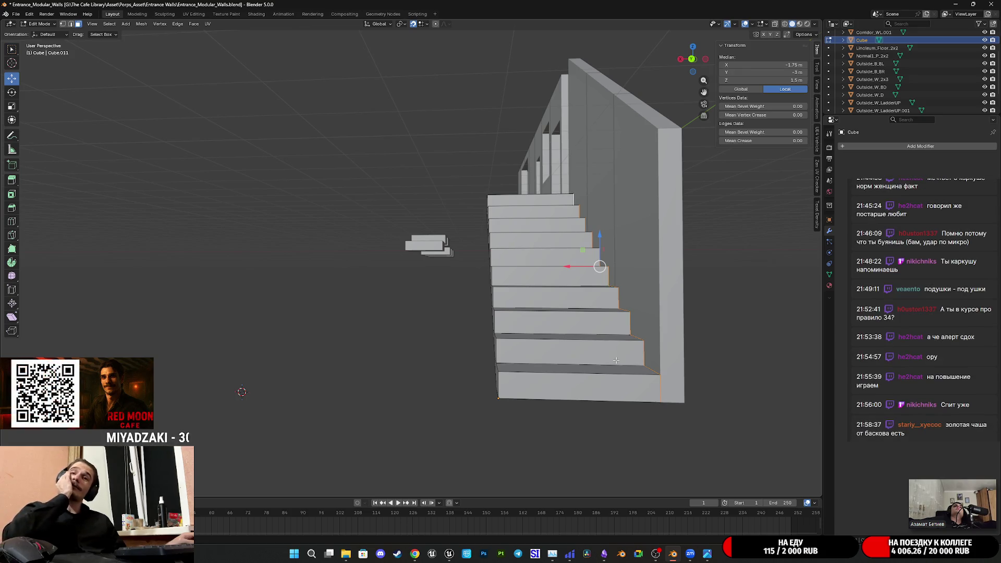
{"action": "key", "text": "Tab"}
{"action": "mouse_move", "coordinate": [615, 361]}
{"action": "middle_mouse_down"}
{"action": "mouse_move", "coordinate": [576, 327]}
{"action": "mouse_move", "coordinate": [570, 334]}
{"action": "mouse_move", "coordinate": [608, 340]}
{"action": "mouse_move", "coordinate": [634, 419]}
{"action": "middle_mouse_up"}
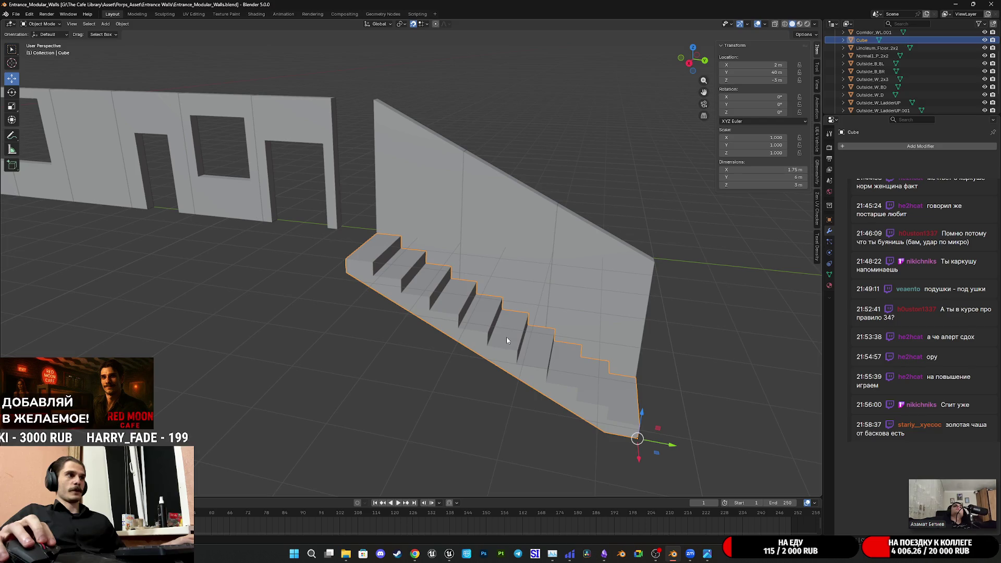
{"action": "key", "text": "Tab"}
{"action": "mouse_move", "coordinate": [506, 340]}
{"action": "middle_mouse_down"}
{"action": "mouse_move", "coordinate": [466, 306]}
{"action": "mouse_move", "coordinate": [471, 292]}
{"action": "mouse_move", "coordinate": [479, 315]}
{"action": "middle_mouse_up"}
{"action": "scroll", "coordinate": [471, 288], "scroll_direction": "up", "scroll_amount": 4}
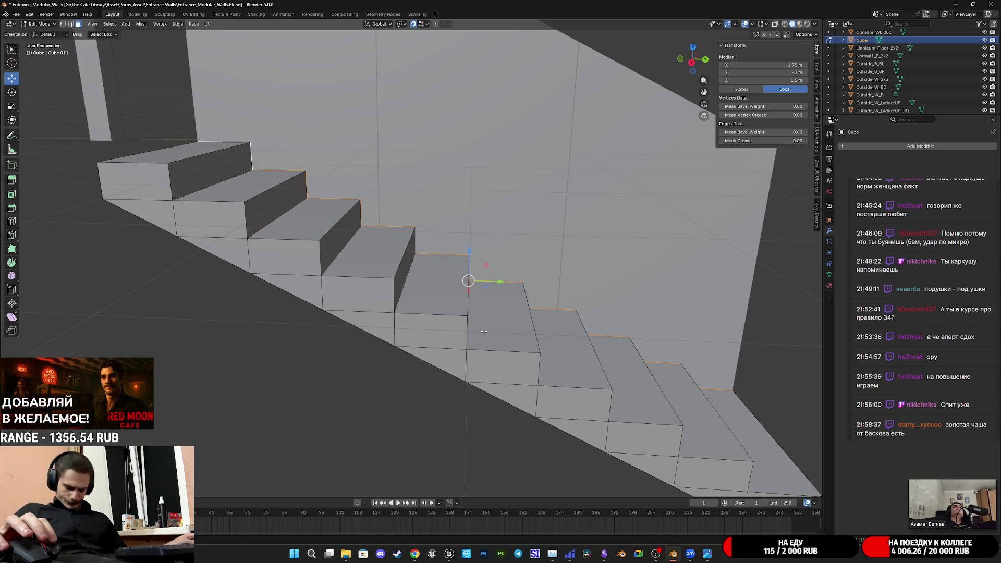
{"action": "scroll", "coordinate": [615, 359], "scroll_direction": "down", "scroll_amount": 4}
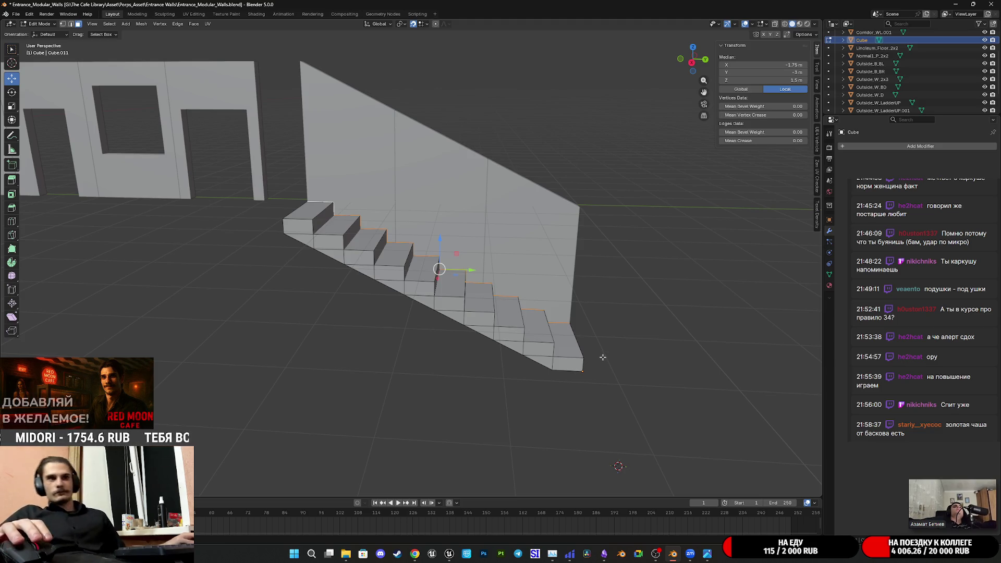
- Nudge the mini call window slightly aside
{"action": "mouse_move", "coordinate": [959, 503]}
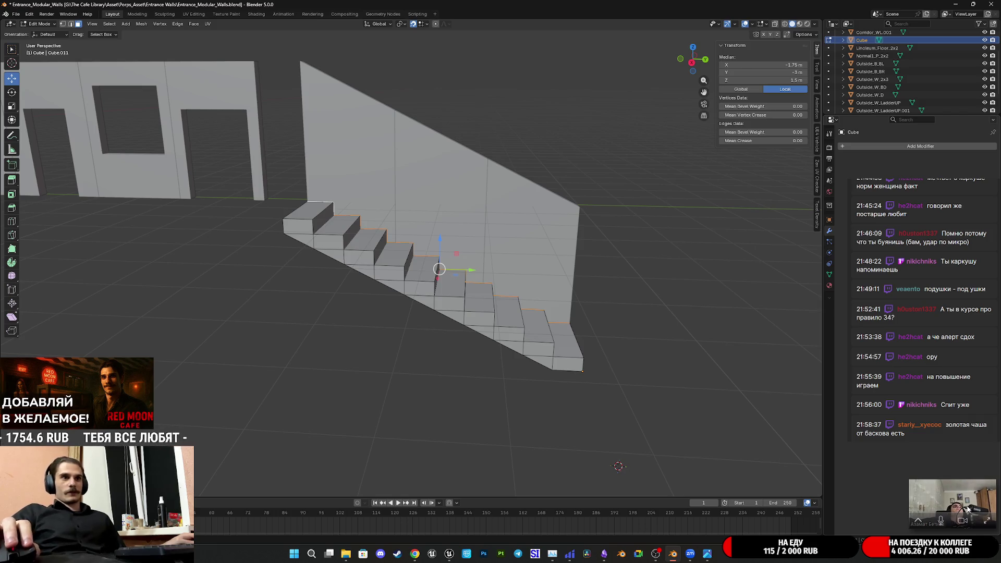
{"action": "mouse_move", "coordinate": [953, 483]}
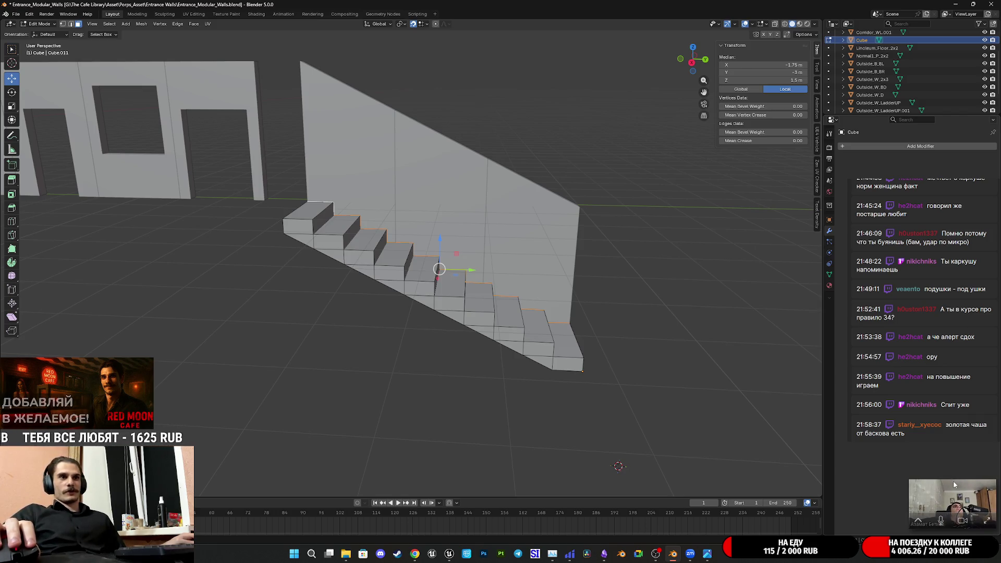
{"action": "left_click_drag", "start_coordinate": [953, 482], "coordinate": [952, 486]}
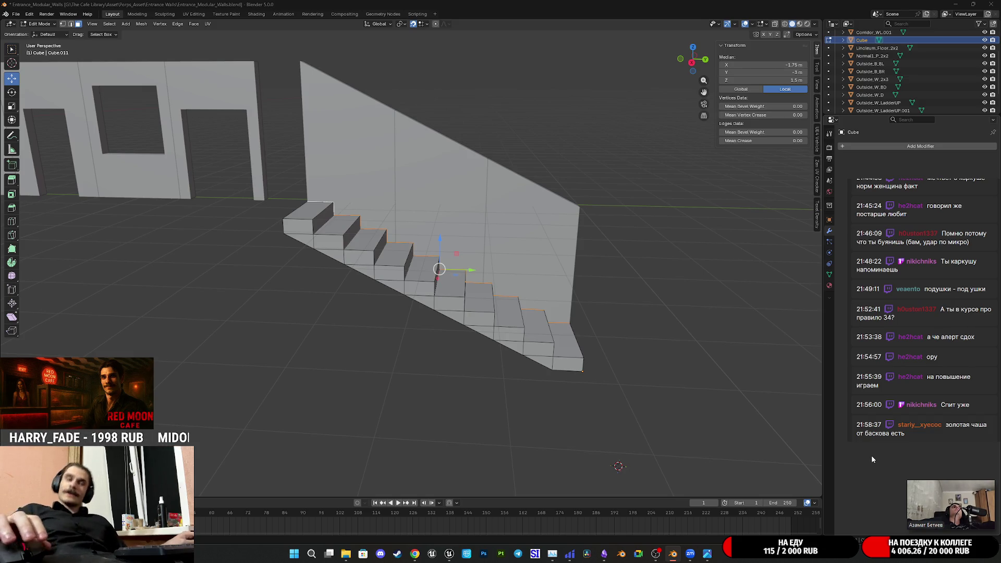
- Orbit to look along the stairs toward the wall and save Entrance_Modular_Walls.blend
{"action": "middle_click_drag", "start_coordinate": [579, 339], "coordinate": [601, 341]}
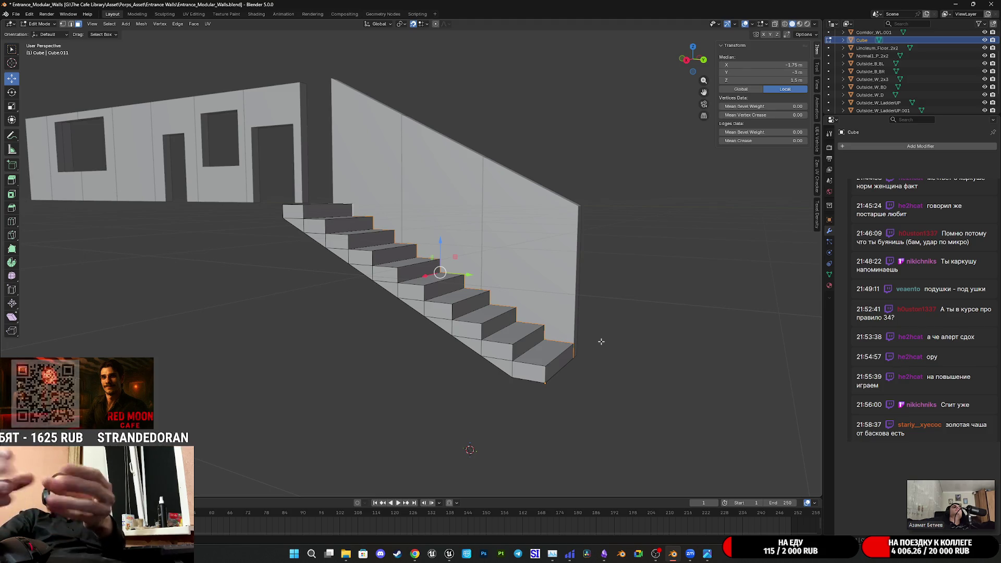
{"action": "mouse_move", "coordinate": [574, 325]}
{"action": "middle_mouse_down"}
{"action": "mouse_move", "coordinate": [524, 297]}
{"action": "mouse_move", "coordinate": [537, 303]}
{"action": "middle_mouse_up"}
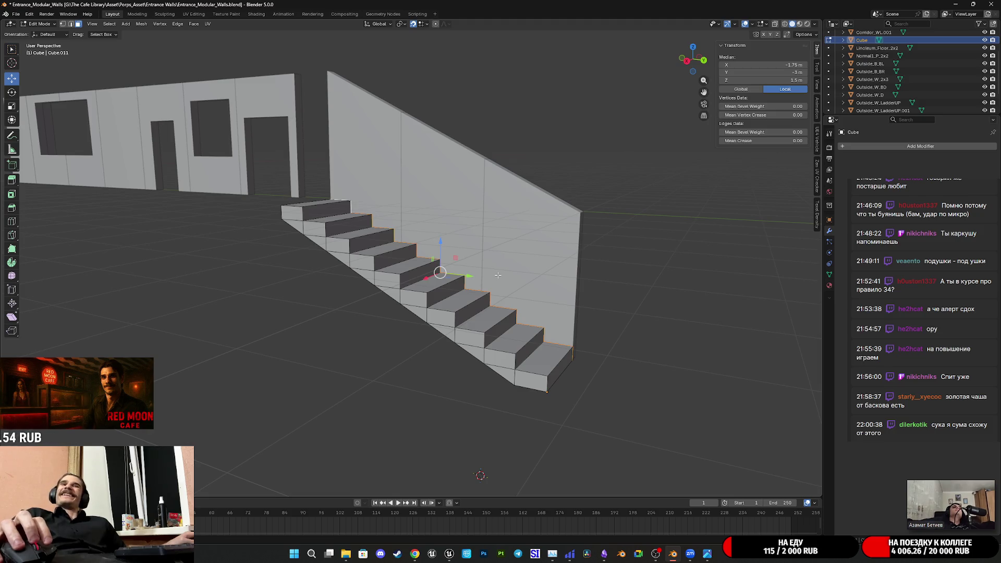
{"action": "mouse_move", "coordinate": [504, 251]}
{"action": "middle_mouse_down"}
{"action": "mouse_move", "coordinate": [471, 271]}
{"action": "mouse_move", "coordinate": [542, 272]}
{"action": "middle_mouse_up"}
{"action": "scroll", "coordinate": [471, 271], "scroll_direction": "up", "scroll_amount": 3}
{"action": "mouse_move", "coordinate": [511, 254]}
{"action": "middle_mouse_down"}
{"action": "mouse_move", "coordinate": [502, 275]}
{"action": "mouse_move", "coordinate": [363, 254]}
{"action": "mouse_move", "coordinate": [436, 266]}
{"action": "middle_mouse_up"}
{"action": "key", "text": "ctrl+s"}
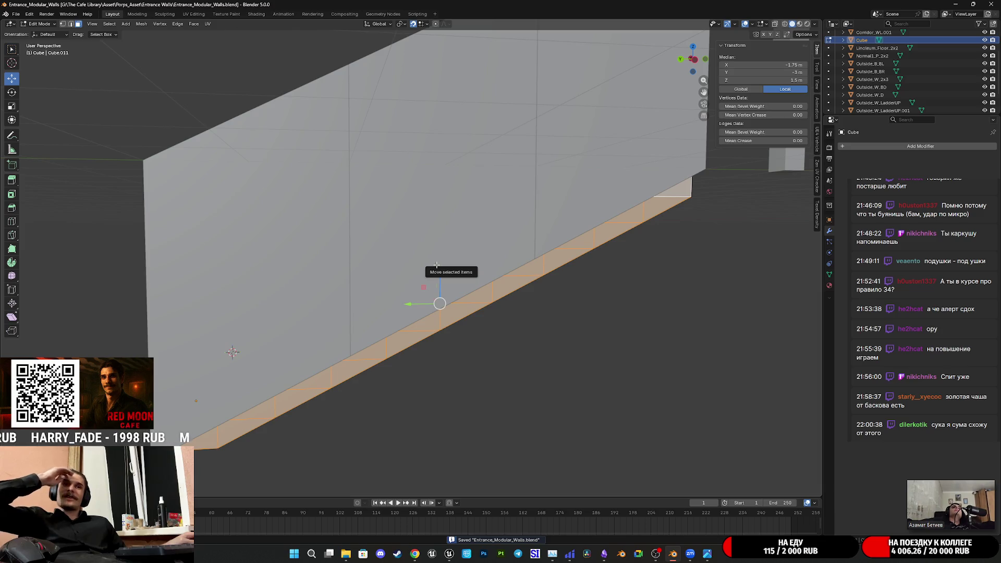
- Orbit and zoom to see the staircase beneath the wall, saving the file again
{"action": "middle_click_drag", "start_coordinate": [437, 265], "coordinate": [500, 256]}
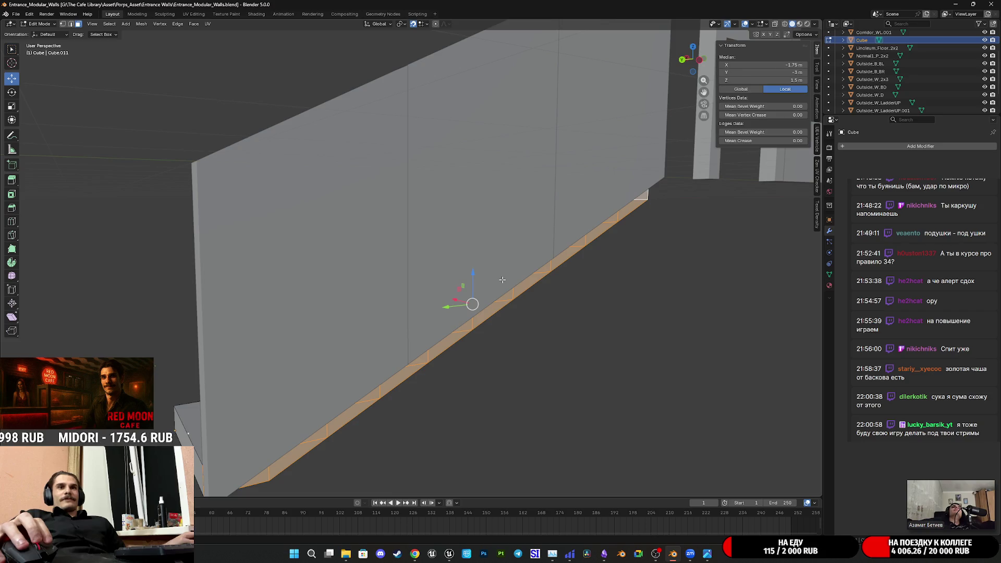
{"action": "scroll", "coordinate": [501, 280], "scroll_direction": "down", "scroll_amount": 5}
{"action": "mouse_move", "coordinate": [501, 280]}
{"action": "middle_mouse_down"}
{"action": "mouse_move", "coordinate": [678, 355]}
{"action": "mouse_move", "coordinate": [753, 371]}
{"action": "mouse_move", "coordinate": [551, 336]}
{"action": "middle_mouse_up"}
{"action": "scroll", "coordinate": [753, 371], "scroll_direction": "down", "scroll_amount": 4}
{"action": "scroll", "coordinate": [551, 335], "scroll_direction": "up", "scroll_amount": 6}
{"action": "scroll", "coordinate": [551, 336], "scroll_direction": "down", "scroll_amount": 4}
{"action": "mouse_move", "coordinate": [459, 291]}
{"action": "middle_mouse_down"}
{"action": "mouse_move", "coordinate": [574, 351]}
{"action": "mouse_move", "coordinate": [618, 336]}
{"action": "mouse_move", "coordinate": [589, 291]}
{"action": "mouse_move", "coordinate": [590, 309]}
{"action": "mouse_move", "coordinate": [531, 322]}
{"action": "mouse_move", "coordinate": [493, 316]}
{"action": "mouse_move", "coordinate": [509, 315]}
{"action": "middle_mouse_up"}
{"action": "key", "text": "ctrl+s"}
{"action": "scroll", "coordinate": [628, 353], "scroll_direction": "up", "scroll_amount": 2}
{"action": "scroll", "coordinate": [590, 291], "scroll_direction": "up", "scroll_amount": 3}
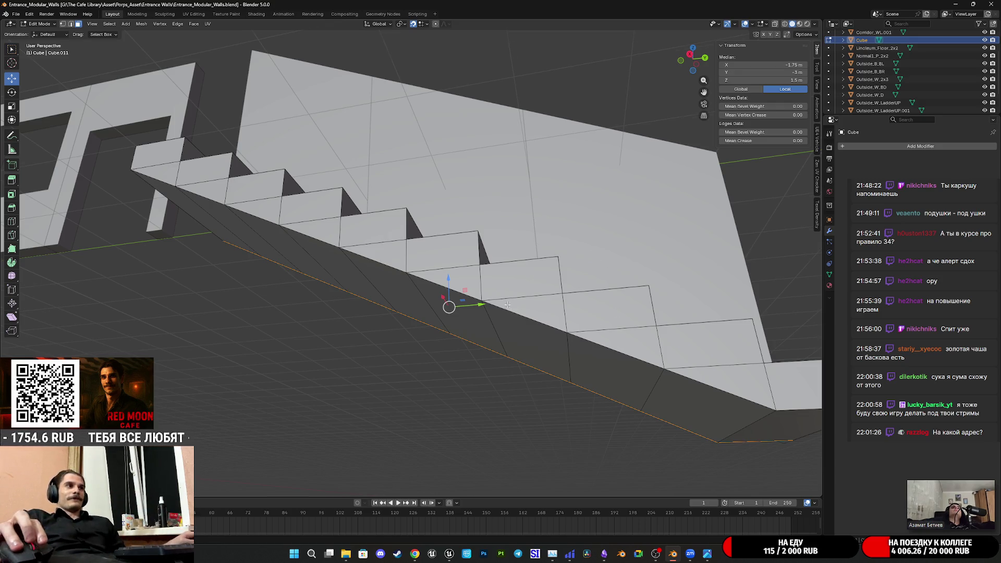
{"action": "middle_click_drag", "start_coordinate": [506, 305], "coordinate": [548, 312]}
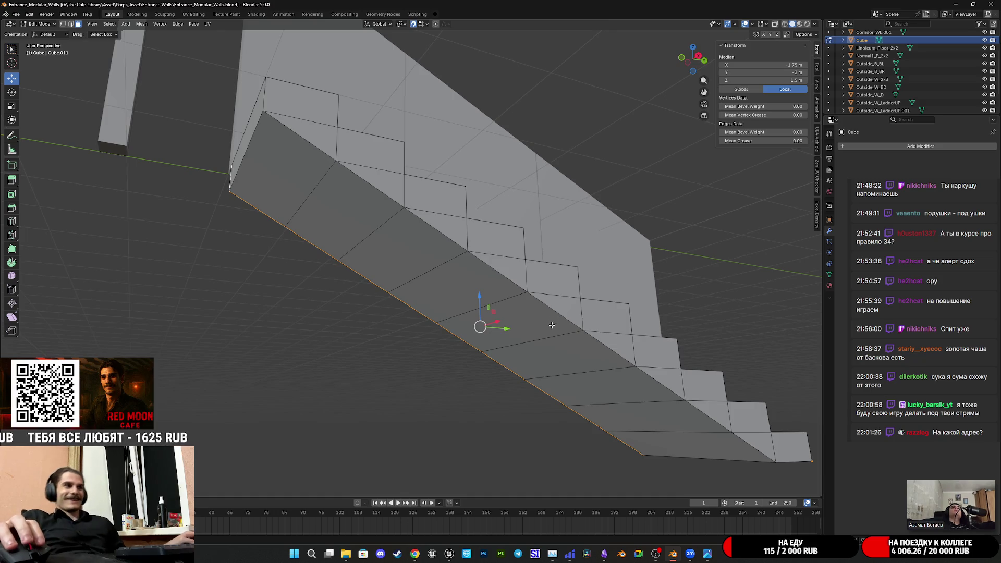
{"action": "middle_click_drag", "start_coordinate": [659, 309], "coordinate": [648, 320]}
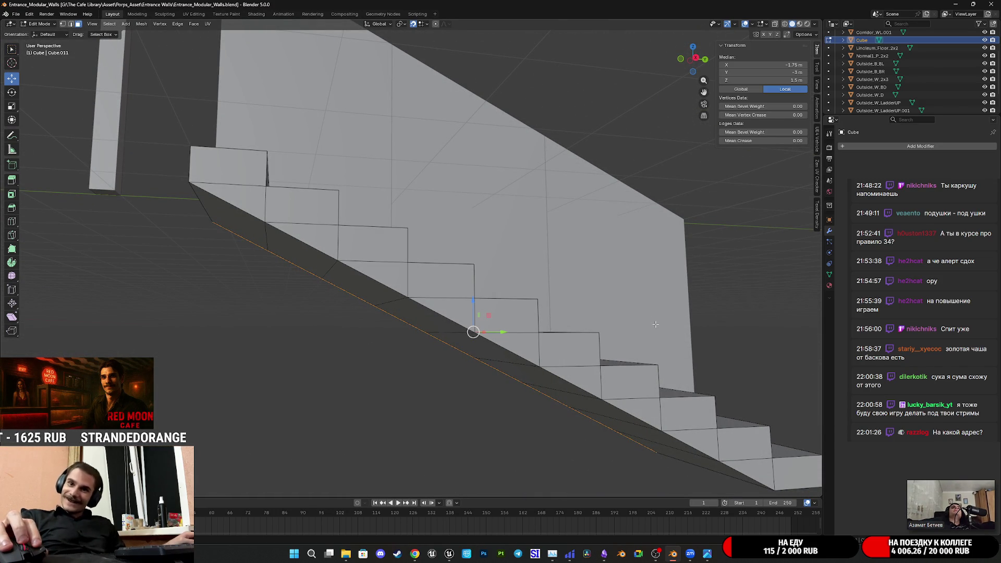
{"action": "key", "text": "ctrl+s"}
{"action": "mouse_move", "coordinate": [709, 324]}
{"action": "middle_mouse_down"}
{"action": "mouse_move", "coordinate": [560, 239]}
{"action": "mouse_move", "coordinate": [496, 239]}
{"action": "mouse_move", "coordinate": [550, 246]}
{"action": "mouse_move", "coordinate": [626, 314]}
{"action": "middle_mouse_up"}
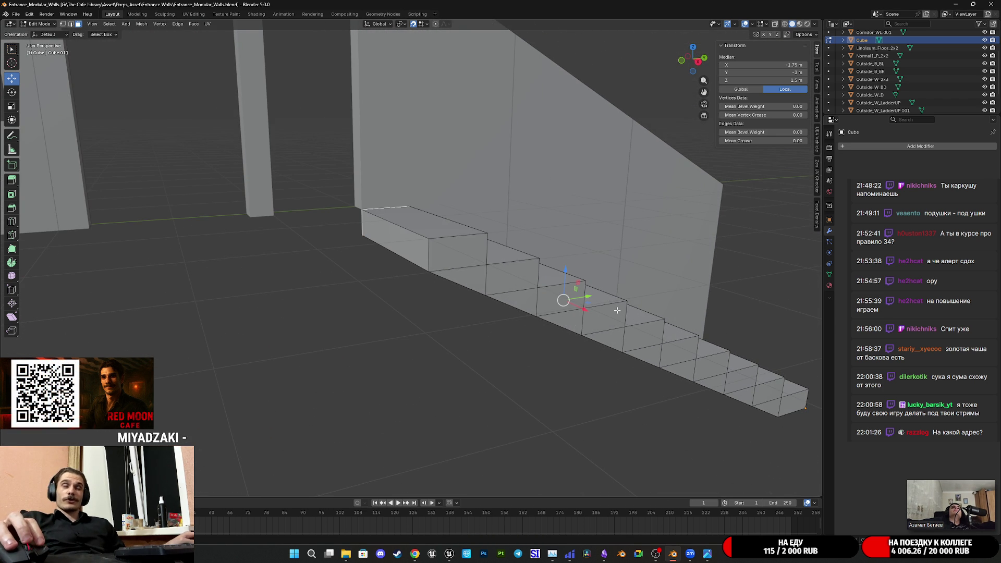
{"action": "mouse_move", "coordinate": [603, 308]}
{"action": "middle_mouse_down"}
{"action": "mouse_move", "coordinate": [560, 298]}
{"action": "mouse_move", "coordinate": [534, 325]}
{"action": "middle_mouse_up"}
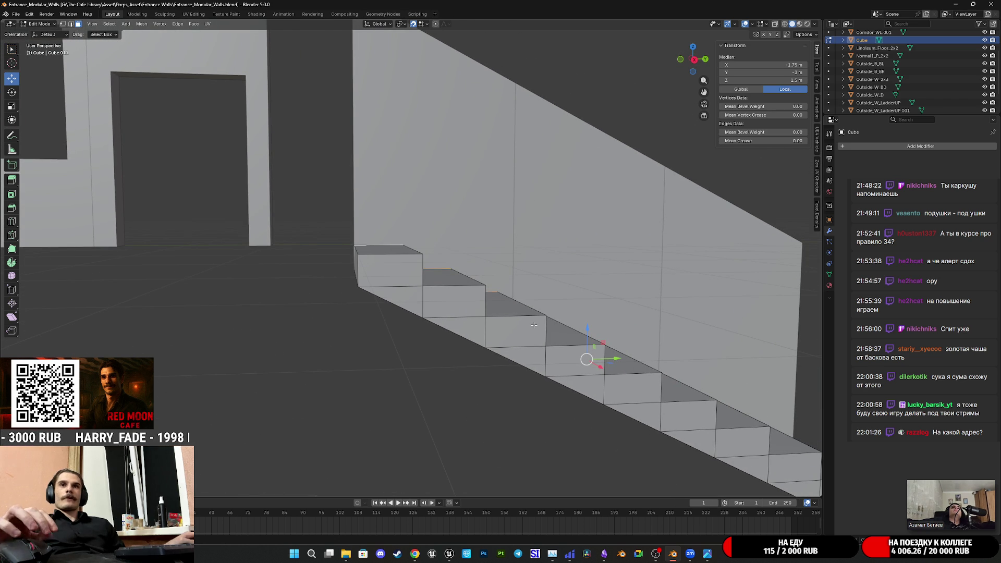
{"action": "middle_click_drag", "start_coordinate": [594, 354], "coordinate": [491, 325]}
{"action": "scroll", "coordinate": [491, 325], "scroll_direction": "down", "scroll_amount": 5}
{"action": "scroll", "coordinate": [491, 326], "scroll_direction": "up", "scroll_amount": 5}
{"action": "scroll", "coordinate": [490, 329], "scroll_direction": "down", "scroll_amount": 4}
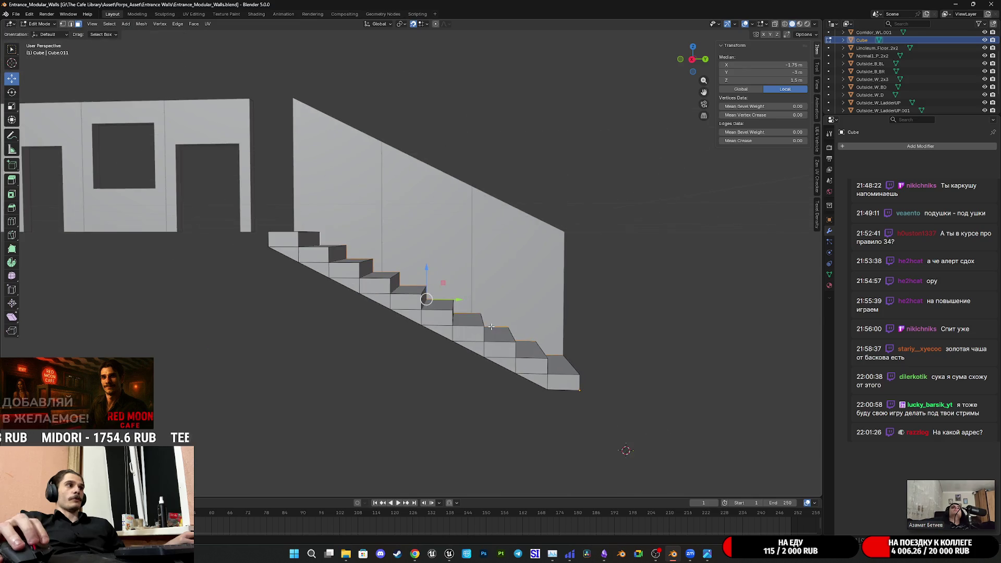
{"action": "scroll", "coordinate": [498, 330], "scroll_direction": "up", "scroll_amount": 3}
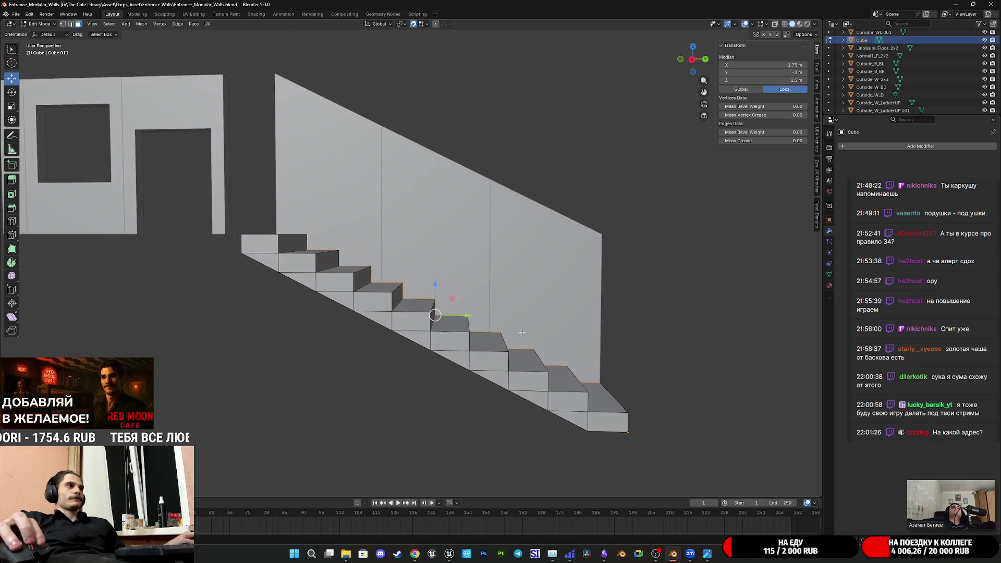
{"action": "scroll", "coordinate": [521, 332], "scroll_direction": "down", "scroll_amount": 4}
{"action": "scroll", "coordinate": [519, 330], "scroll_direction": "up", "scroll_amount": 4}
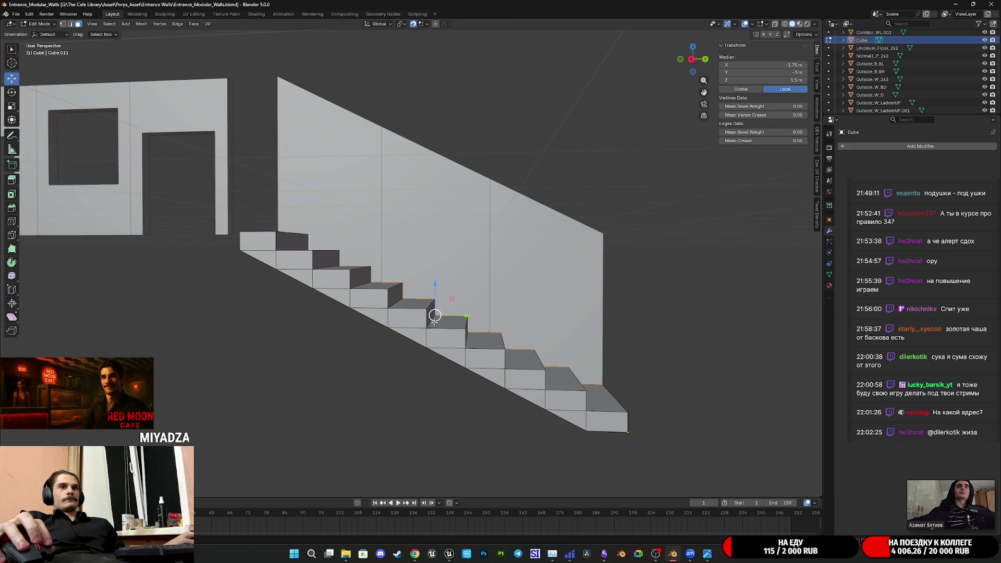
{"action": "key", "text": "2"}
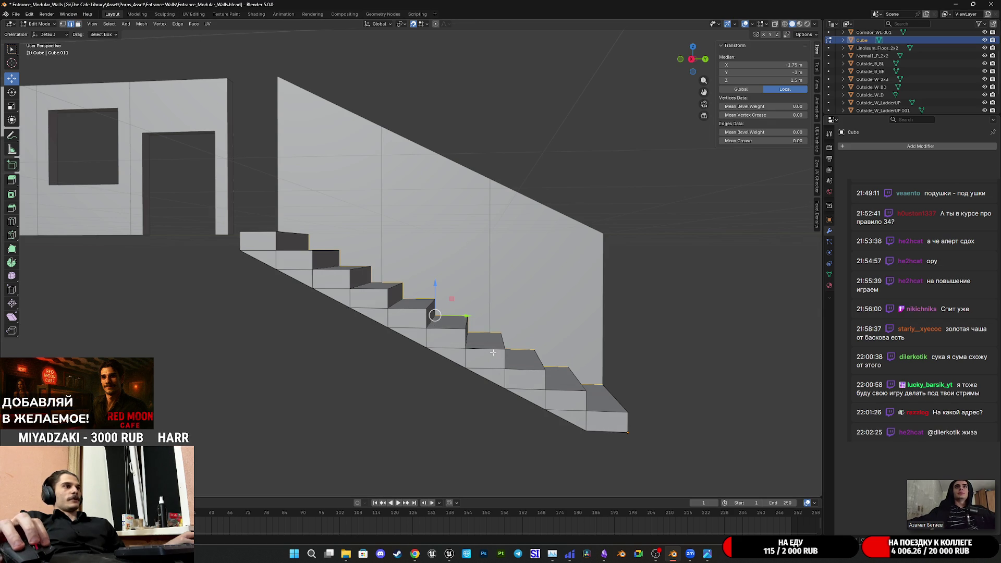
- Select two edges running across the stairs
{"action": "left_click", "coordinate": [427, 339]}
{"action": "scroll", "coordinate": [427, 339], "scroll_direction": "up", "scroll_amount": 5}
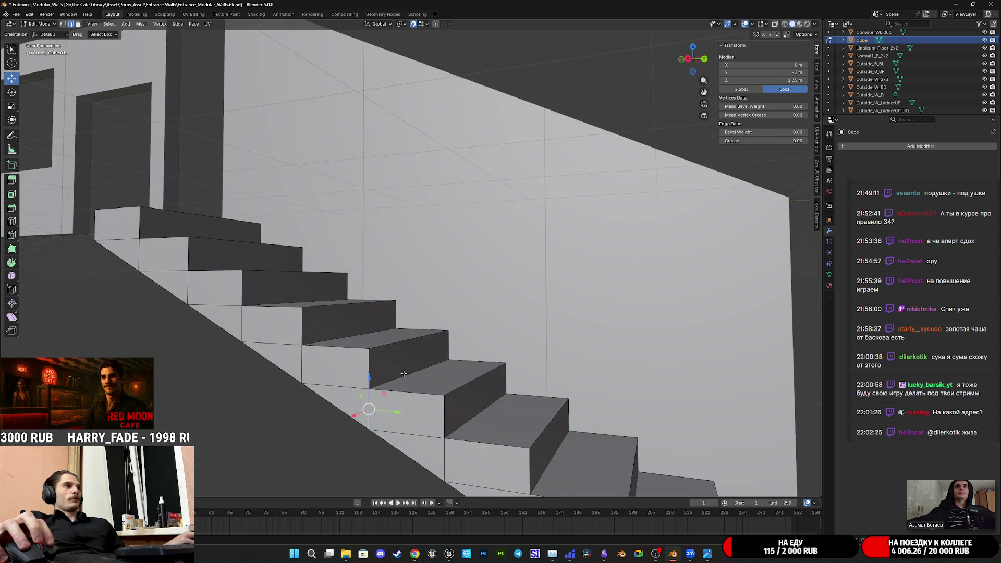
{"action": "left_click", "coordinate": [404, 374], "text": "shift"}
{"action": "middle_click_drag", "start_coordinate": [404, 374], "coordinate": [438, 333]}
{"action": "scroll", "coordinate": [531, 310], "scroll_direction": "up", "scroll_amount": 2}
{"action": "mouse_move", "coordinate": [531, 309]}
{"action": "middle_mouse_down"}
{"action": "mouse_move", "coordinate": [364, 369]}
{"action": "mouse_move", "coordinate": [376, 386]}
{"action": "middle_mouse_up"}
{"action": "scroll", "coordinate": [367, 368], "scroll_direction": "down", "scroll_amount": 5}
{"action": "scroll", "coordinate": [376, 386], "scroll_direction": "up", "scroll_amount": 3}
- Mark the selected edges as sharp and as a UV seam
{"action": "key", "text": "ctrl+e"}
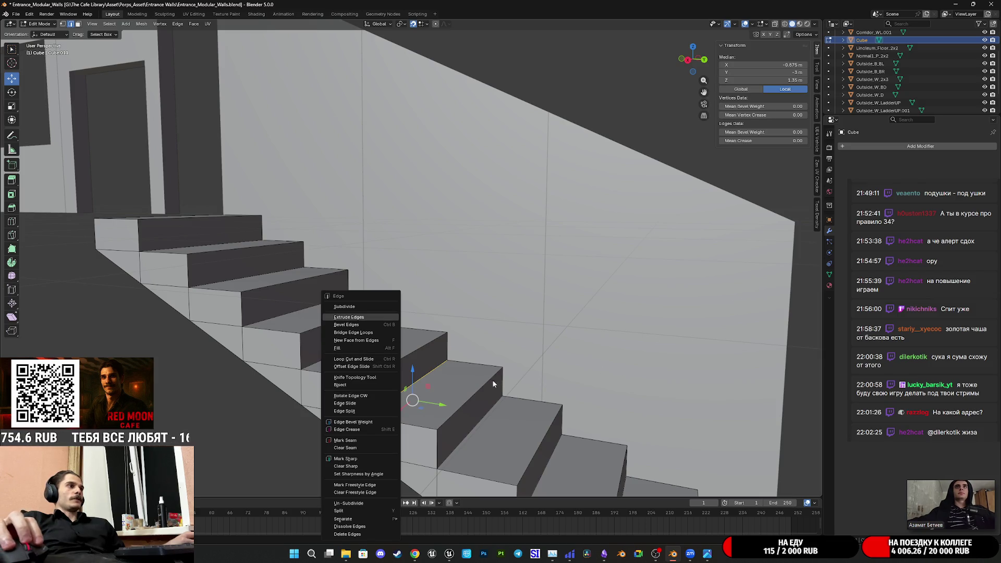
{"action": "left_click", "coordinate": [358, 459]}
{"action": "middle_click_drag", "start_coordinate": [358, 459], "coordinate": [469, 386]}
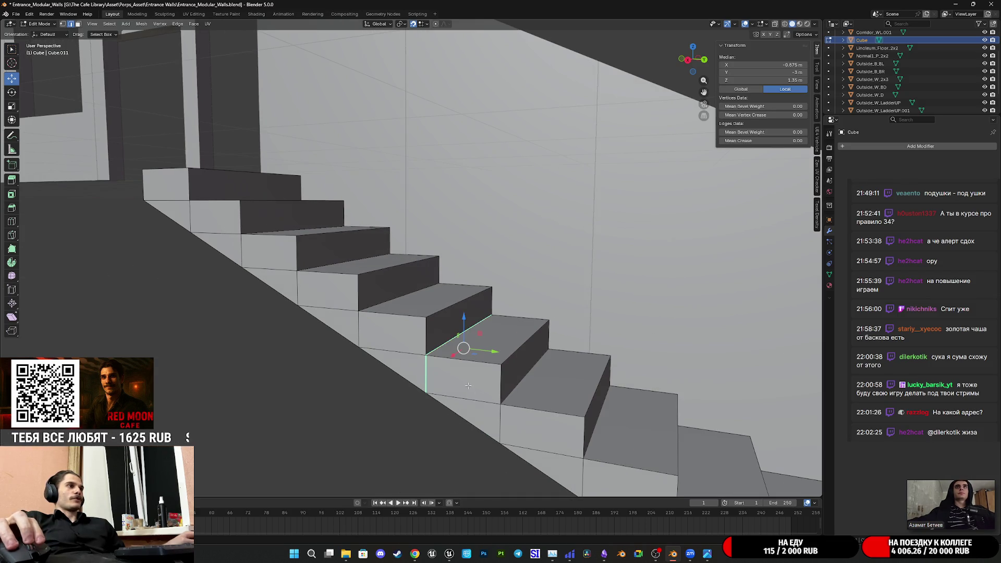
{"action": "key", "text": "ctrl+e"}
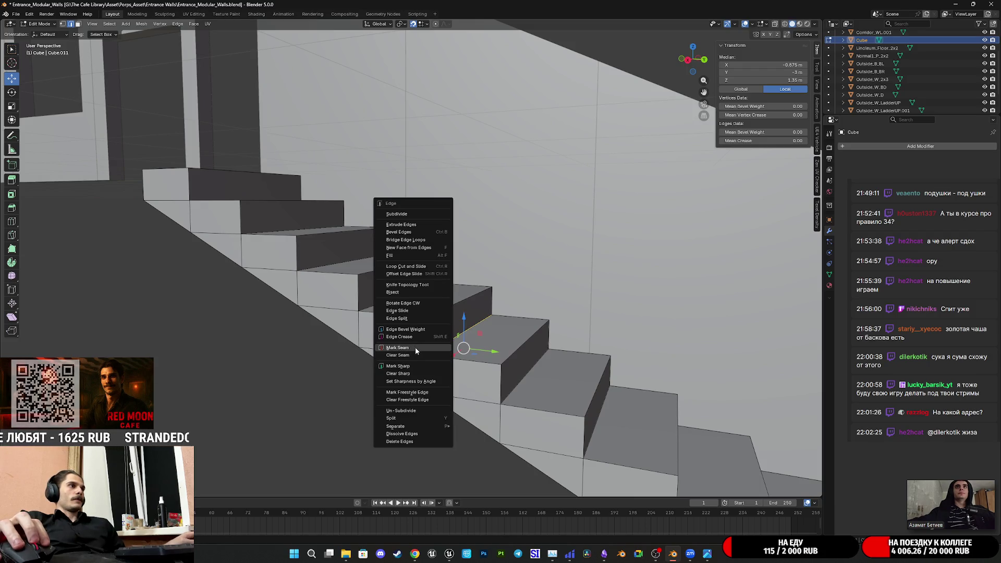
{"action": "left_click", "coordinate": [415, 347]}
- Select the lower flight's linked faces and separate them into a new object, Cube.001
{"action": "middle_click_drag", "start_coordinate": [415, 347], "coordinate": [488, 367]}
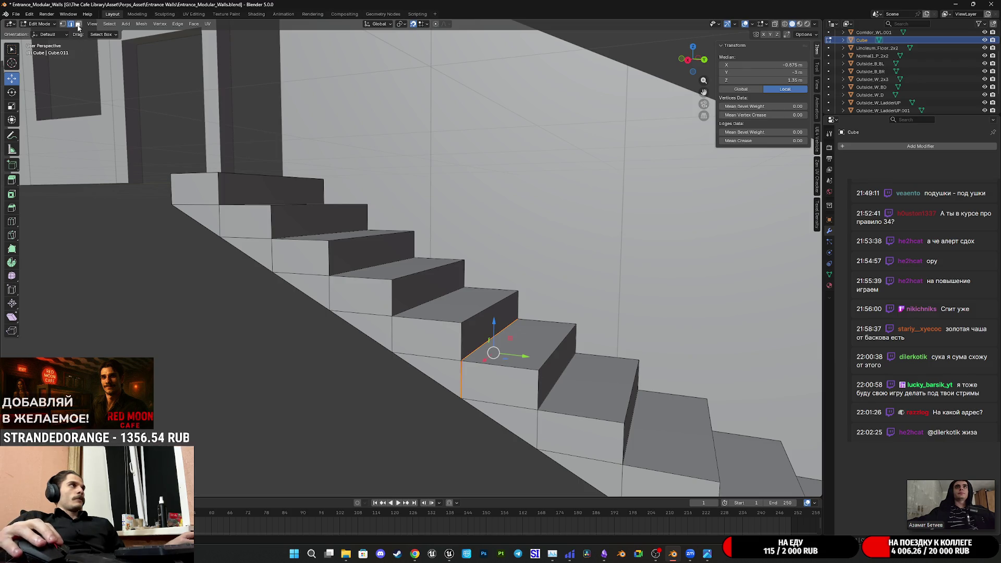
{"action": "key", "text": "alt+a"}
{"action": "left_click", "coordinate": [521, 376]}
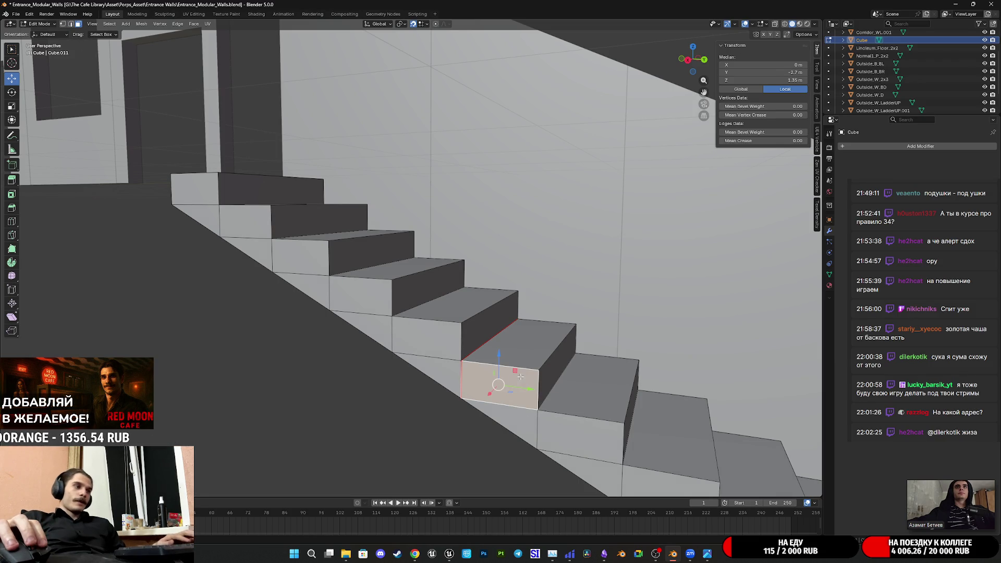
{"action": "key", "text": "ctrl+l"}
{"action": "scroll", "coordinate": [571, 383], "scroll_direction": "down", "scroll_amount": 2}
{"action": "key", "text": "p"}
{"action": "left_click", "coordinate": [499, 334]}
- Orbit along the stairs, pick a stair face and return to Object Mode
{"action": "scroll", "coordinate": [499, 332], "scroll_direction": "down", "scroll_amount": 6}
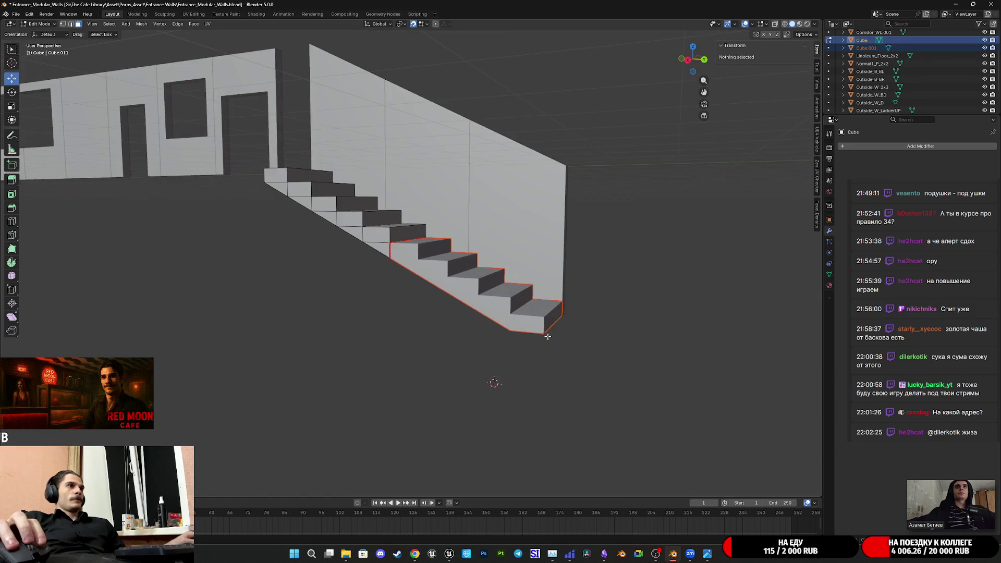
{"action": "middle_click_drag", "start_coordinate": [570, 355], "coordinate": [553, 350]}
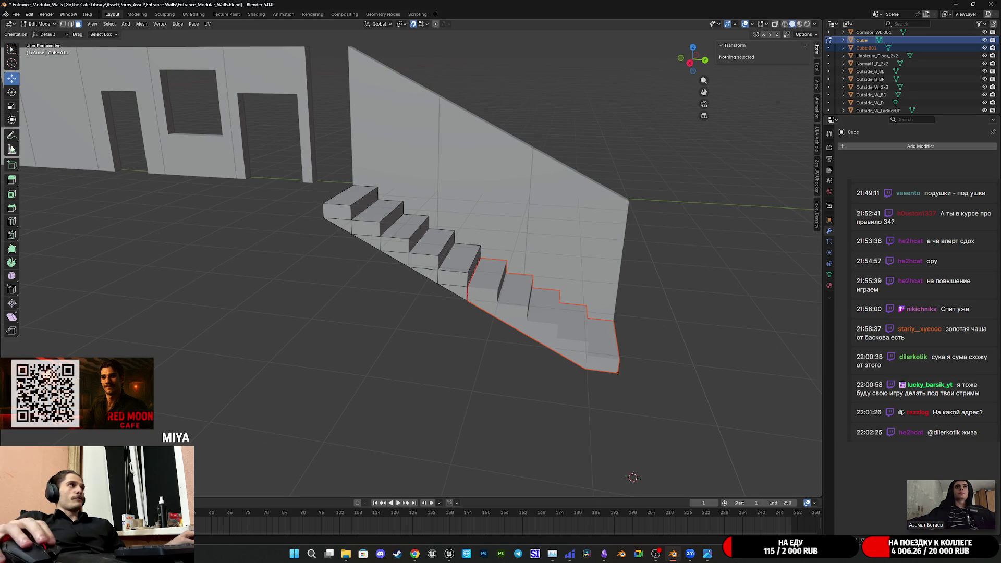
{"action": "middle_click_drag", "start_coordinate": [559, 359], "coordinate": [393, 388]}
{"action": "left_click", "coordinate": [362, 237]}
{"action": "key", "text": "Tab"}
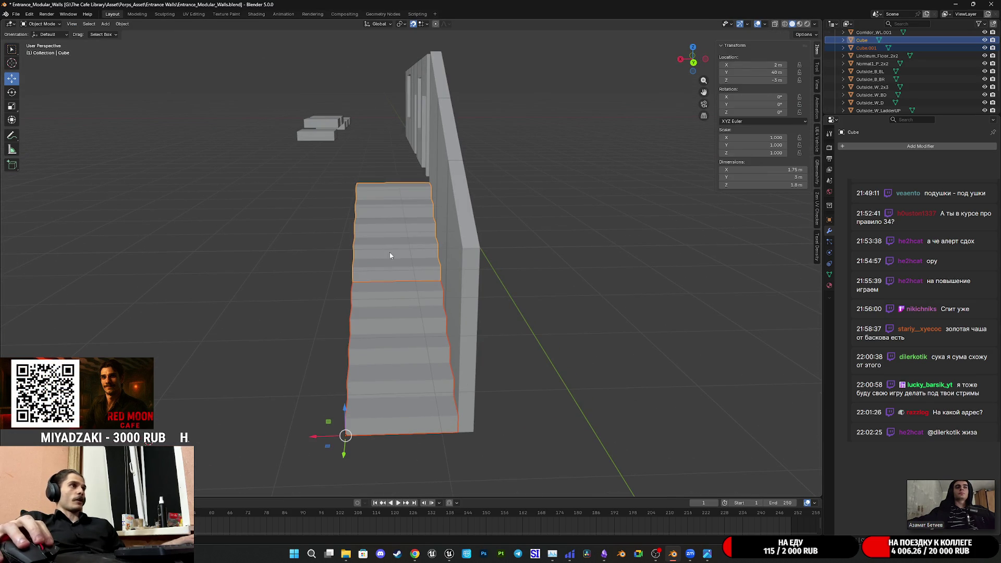
- Duplicate Cube.001 into Cube.002, constraining the move to exclude the X axis
{"action": "left_click", "coordinate": [404, 336]}
{"action": "middle_click_drag", "start_coordinate": [405, 335], "coordinate": [501, 343]}
{"action": "key", "text": "shift+d"}
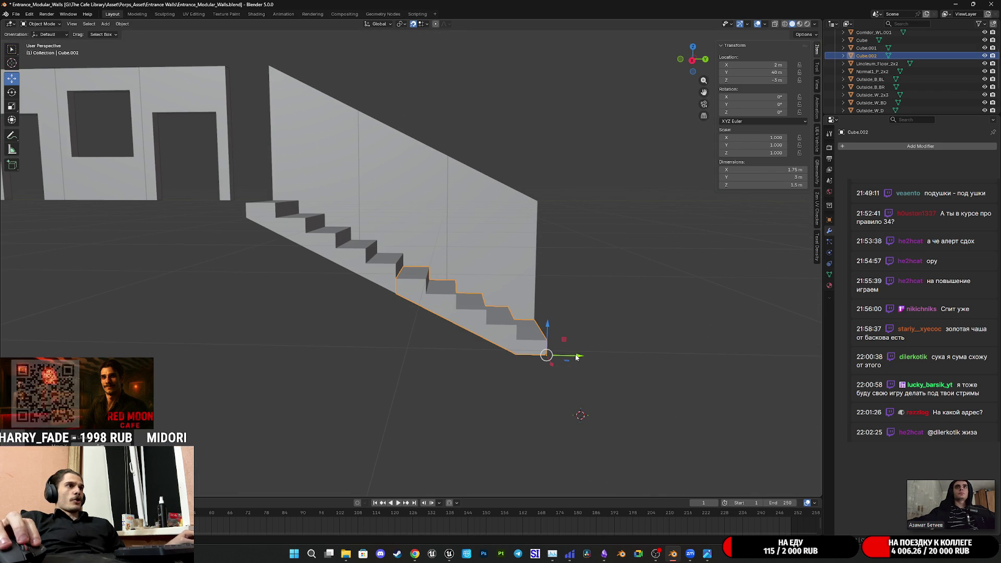
{"action": "key", "text": "shift+x"}
{"action": "left_click", "coordinate": [398, 279]}
{"action": "scroll", "coordinate": [574, 373], "scroll_direction": "up", "scroll_amount": 6}
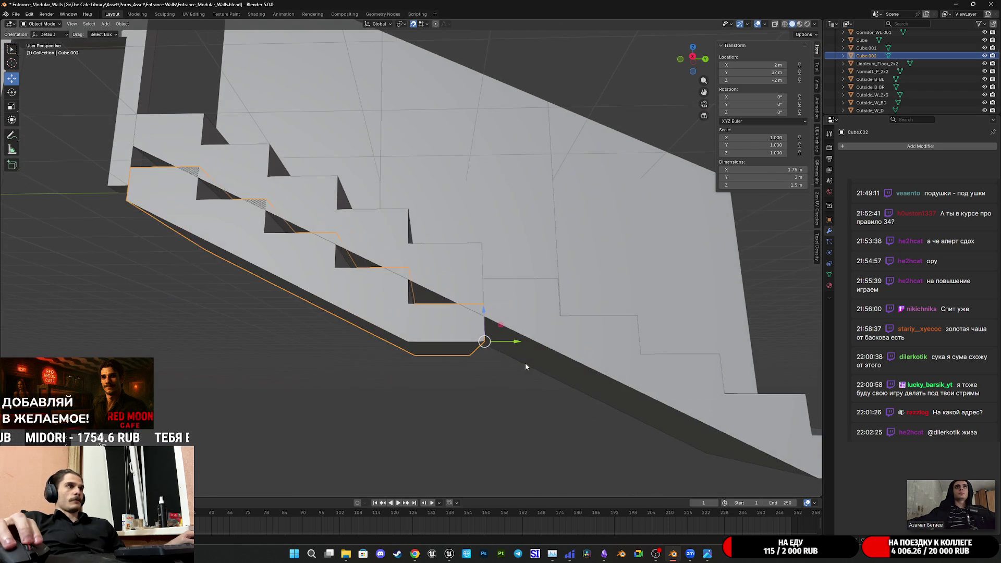
{"action": "mouse_move", "coordinate": [483, 311]}
{"action": "left_mouse_down"}
{"action": "mouse_move", "coordinate": [490, 281]}
{"action": "mouse_move", "coordinate": [500, 361]}
{"action": "left_mouse_up"}
{"action": "mouse_move", "coordinate": [500, 362]}
{"action": "middle_mouse_down"}
{"action": "mouse_move", "coordinate": [502, 378]}
{"action": "mouse_move", "coordinate": [509, 370]}
{"action": "mouse_move", "coordinate": [492, 356]}
{"action": "mouse_move", "coordinate": [505, 369]}
{"action": "mouse_move", "coordinate": [506, 351]}
{"action": "mouse_move", "coordinate": [495, 381]}
{"action": "mouse_move", "coordinate": [460, 314]}
{"action": "mouse_move", "coordinate": [449, 319]}
{"action": "mouse_move", "coordinate": [511, 348]}
{"action": "mouse_move", "coordinate": [489, 344]}
{"action": "mouse_move", "coordinate": [527, 347]}
{"action": "mouse_move", "coordinate": [515, 343]}
{"action": "middle_mouse_up"}
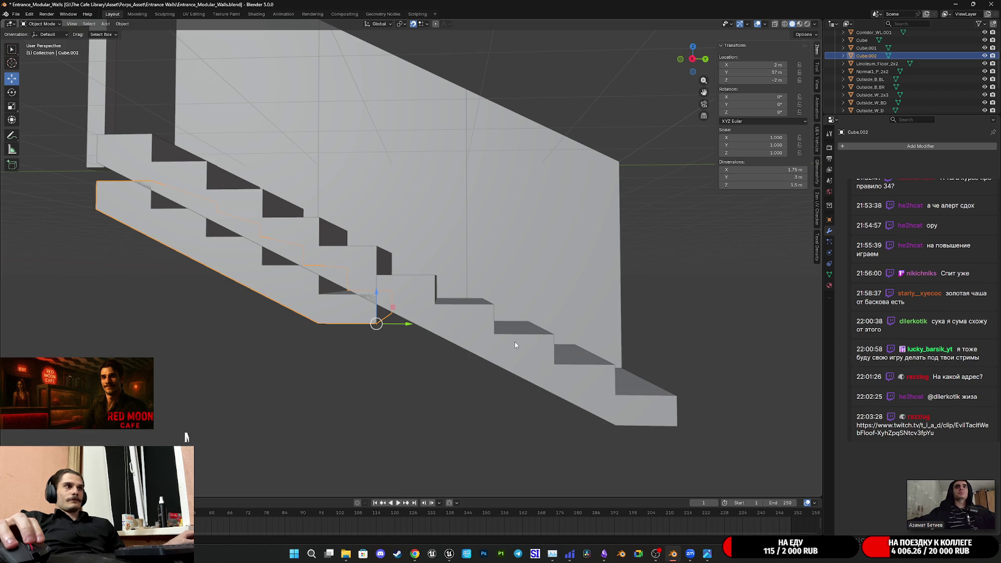
- Move Cube.002 down onto the lower stairs at 2 m, 40 m, -5 m
{"action": "key", "text": "g"}
{"action": "left_click", "coordinate": [561, 363]}
{"action": "scroll", "coordinate": [557, 358], "scroll_direction": "down", "scroll_amount": 5}
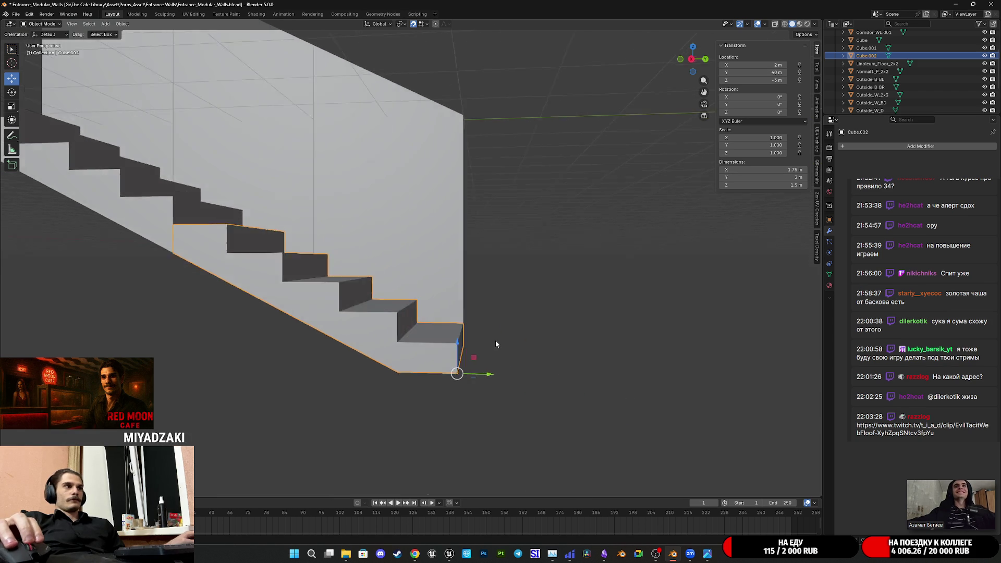
{"action": "scroll", "coordinate": [492, 342], "scroll_direction": "up", "scroll_amount": 6}
{"action": "mouse_move", "coordinate": [493, 343]}
{"action": "middle_mouse_down"}
{"action": "mouse_move", "coordinate": [512, 361]}
{"action": "mouse_move", "coordinate": [499, 349]}
{"action": "mouse_move", "coordinate": [528, 345]}
{"action": "mouse_move", "coordinate": [484, 333]}
{"action": "middle_mouse_up"}
{"action": "scroll", "coordinate": [499, 349], "scroll_direction": "down", "scroll_amount": 2}
{"action": "scroll", "coordinate": [481, 332], "scroll_direction": "up", "scroll_amount": 1}
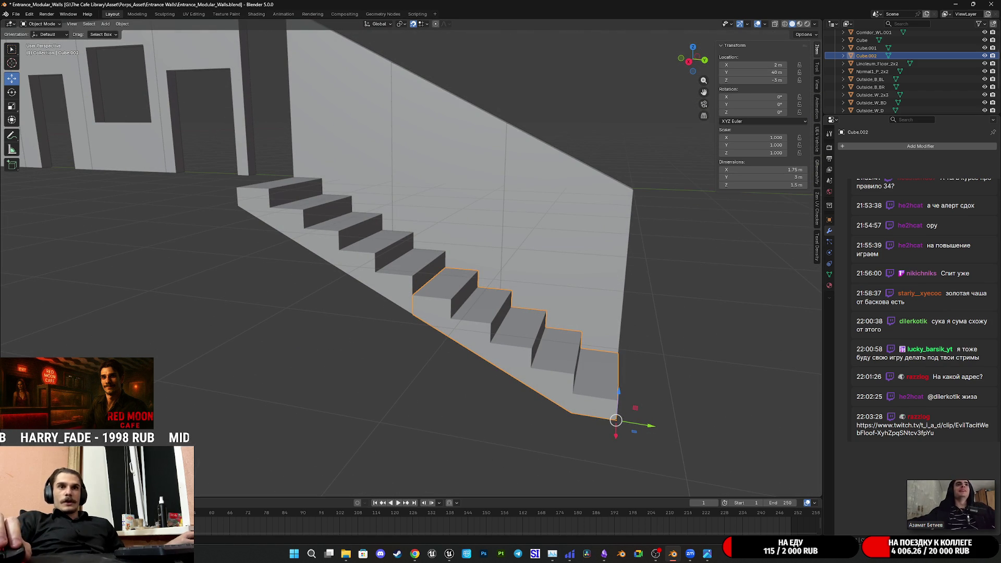
{"action": "key", "text": "alt+Tab"}
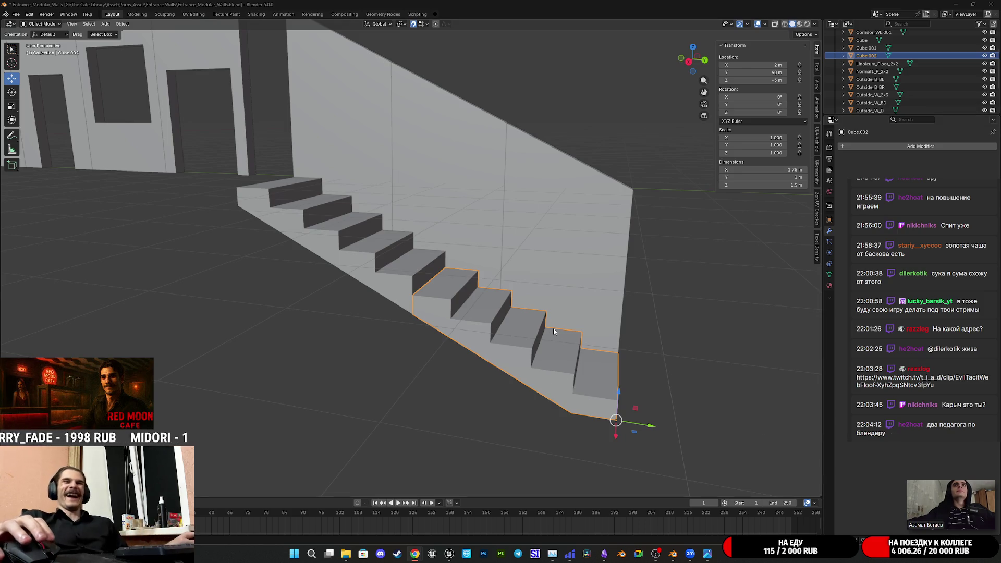
{"action": "middle_click_drag", "start_coordinate": [354, 230], "coordinate": [430, 276]}
{"action": "mouse_move", "coordinate": [486, 302]}
{"action": "middle_mouse_down"}
{"action": "mouse_move", "coordinate": [512, 318]}
{"action": "mouse_move", "coordinate": [374, 264]}
{"action": "middle_mouse_up"}
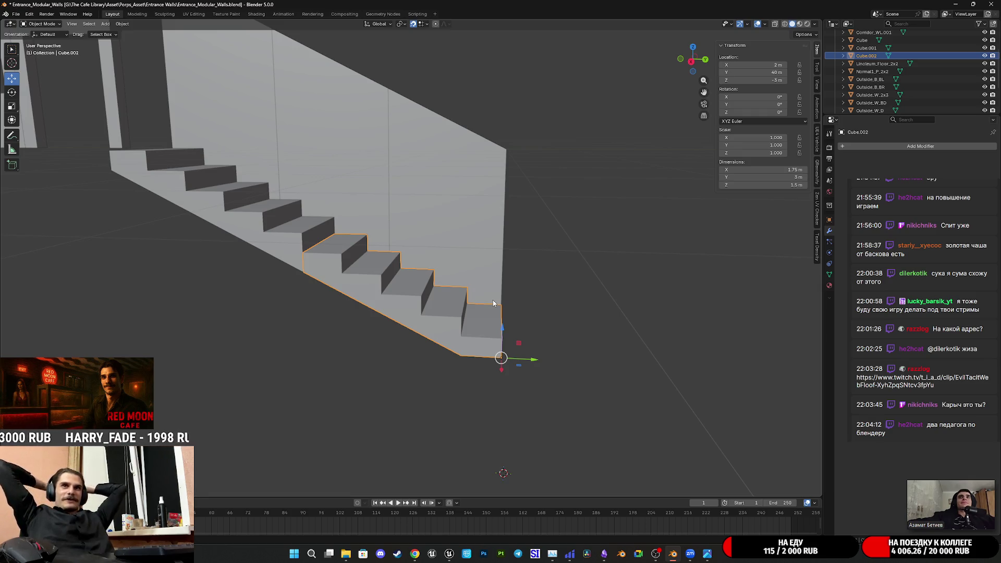
{"action": "mouse_move", "coordinate": [493, 303]}
{"action": "middle_mouse_down", "text": "shift"}
{"action": "mouse_move", "coordinate": [545, 297]}
{"action": "mouse_move", "coordinate": [655, 326]}
{"action": "mouse_move", "coordinate": [518, 326]}
{"action": "middle_mouse_up", "text": "shift"}
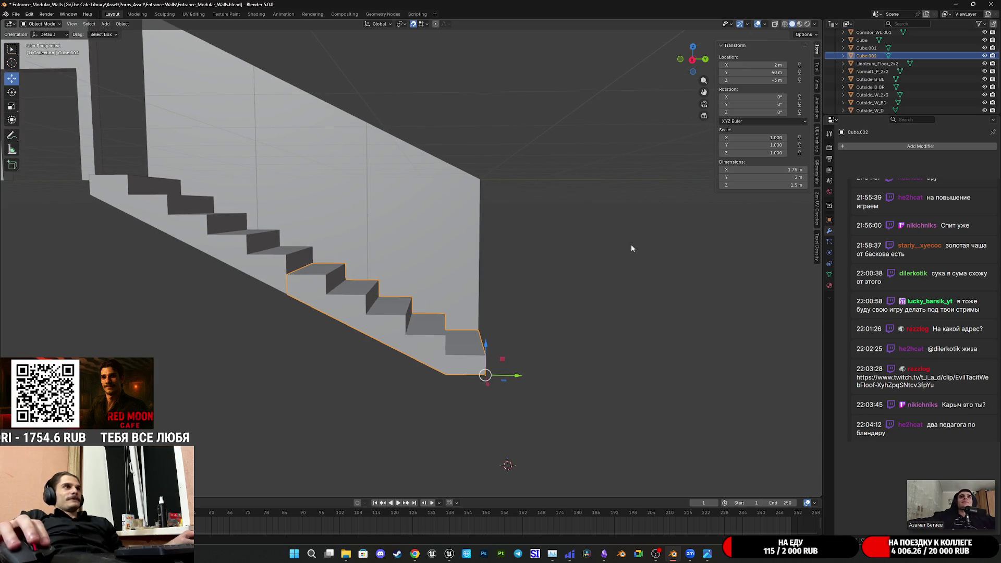
{"action": "key", "text": "shift+d"}
{"action": "key", "text": "Escape"}
{"action": "left_click", "coordinate": [692, 59]}
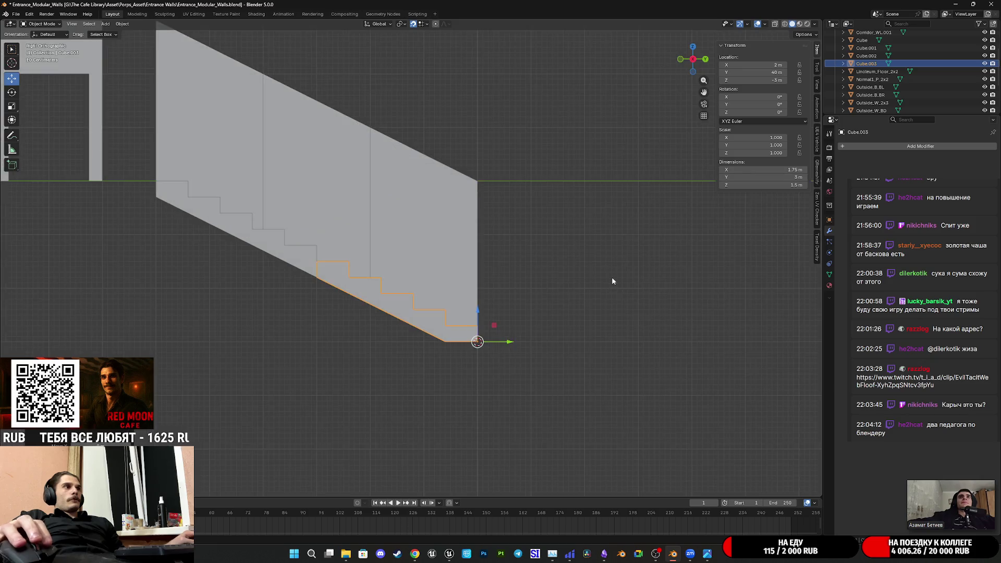
{"action": "middle_click_drag", "start_coordinate": [615, 262], "coordinate": [554, 241], "text": "shift"}
{"action": "mouse_move", "coordinate": [433, 305]}
{"action": "left_mouse_down"}
{"action": "mouse_move", "coordinate": [568, 371]}
{"action": "mouse_move", "coordinate": [579, 400]}
{"action": "left_mouse_up"}
{"action": "scroll", "coordinate": [413, 343], "scroll_direction": "up", "scroll_amount": 3}
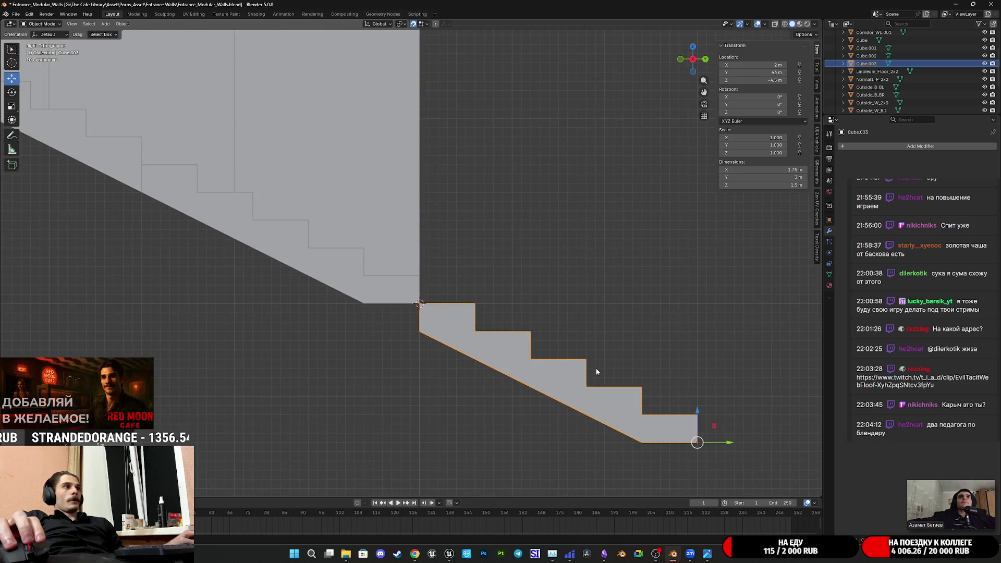
{"action": "scroll", "coordinate": [596, 368], "scroll_direction": "up", "scroll_amount": 6}
{"action": "mouse_move", "coordinate": [515, 373]}
{"action": "middle_mouse_down", "text": "shift"}
{"action": "mouse_move", "coordinate": [479, 242]}
{"action": "mouse_move", "coordinate": [469, 257]}
{"action": "mouse_move", "coordinate": [489, 243]}
{"action": "mouse_move", "coordinate": [448, 254]}
{"action": "middle_mouse_up", "text": "shift"}
{"action": "scroll", "coordinate": [465, 256], "scroll_direction": "down", "scroll_amount": 5}
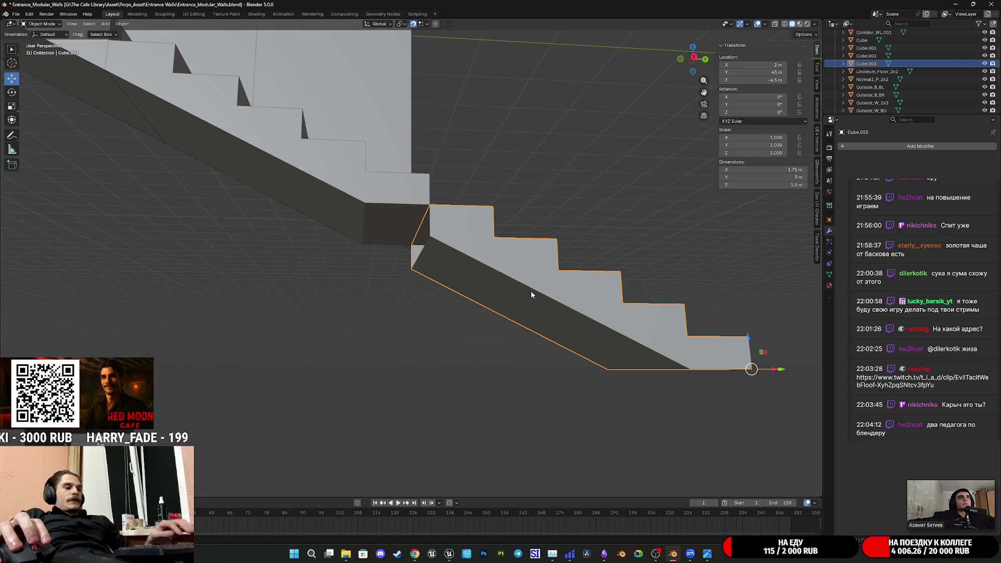
{"action": "key", "text": "Delete"}
{"action": "mouse_move", "coordinate": [518, 285]}
{"action": "middle_mouse_down"}
{"action": "mouse_move", "coordinate": [557, 283]}
{"action": "mouse_move", "coordinate": [497, 281]}
{"action": "mouse_move", "coordinate": [552, 339]}
{"action": "mouse_move", "coordinate": [517, 340]}
{"action": "mouse_move", "coordinate": [383, 298]}
{"action": "mouse_move", "coordinate": [500, 316]}
{"action": "middle_mouse_up"}
{"action": "left_click", "coordinate": [497, 280]}
{"action": "scroll", "coordinate": [488, 309], "scroll_direction": "down", "scroll_amount": 6}
{"action": "scroll", "coordinate": [488, 308], "scroll_direction": "up", "scroll_amount": 1}
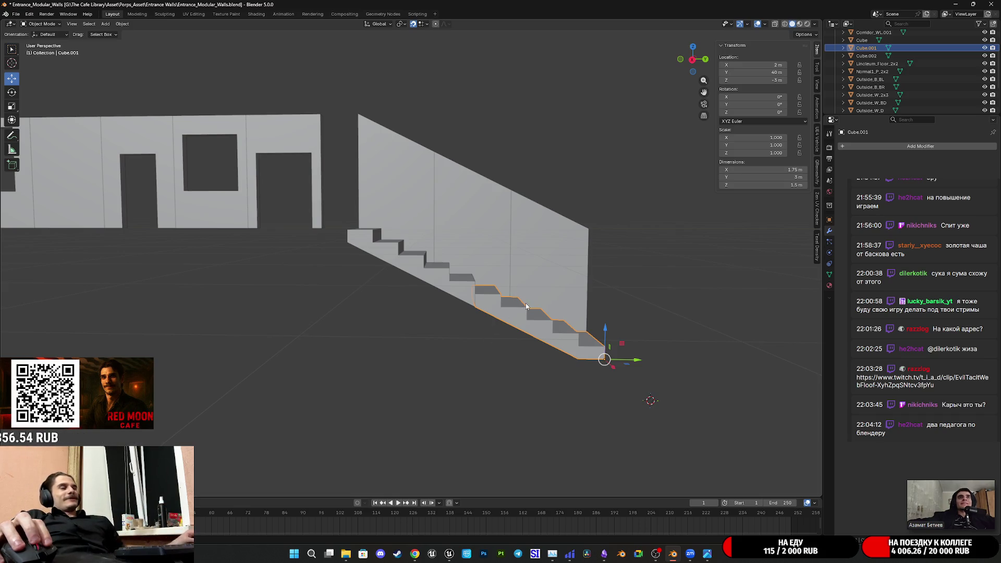
- Select Cube.002 and undo back to the single 1.75 × 6 × 3 m Cube staircase
{"action": "middle_click_drag", "start_coordinate": [446, 275], "coordinate": [482, 305], "text": "shift"}
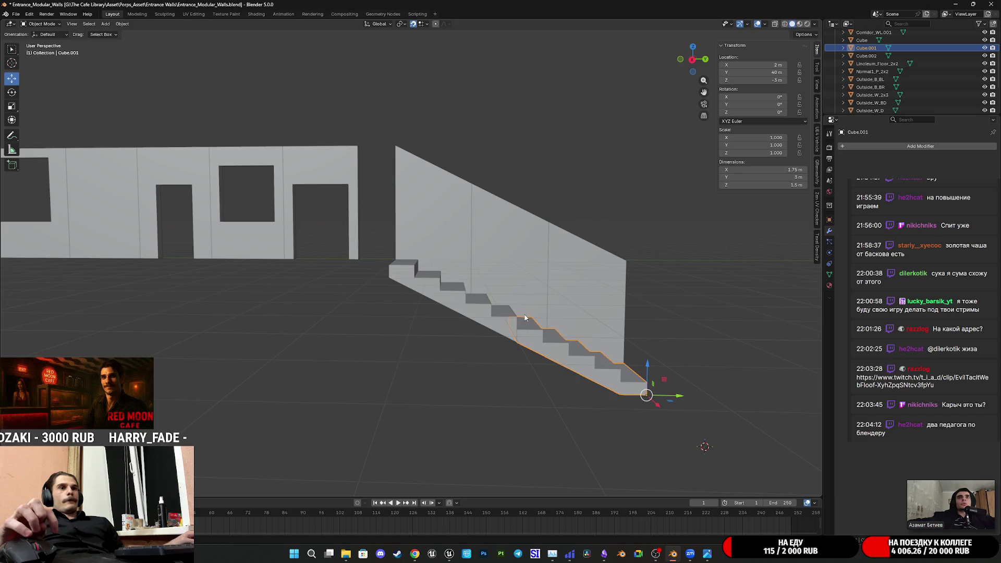
{"action": "middle_click_drag", "start_coordinate": [637, 331], "coordinate": [521, 302], "text": "shift"}
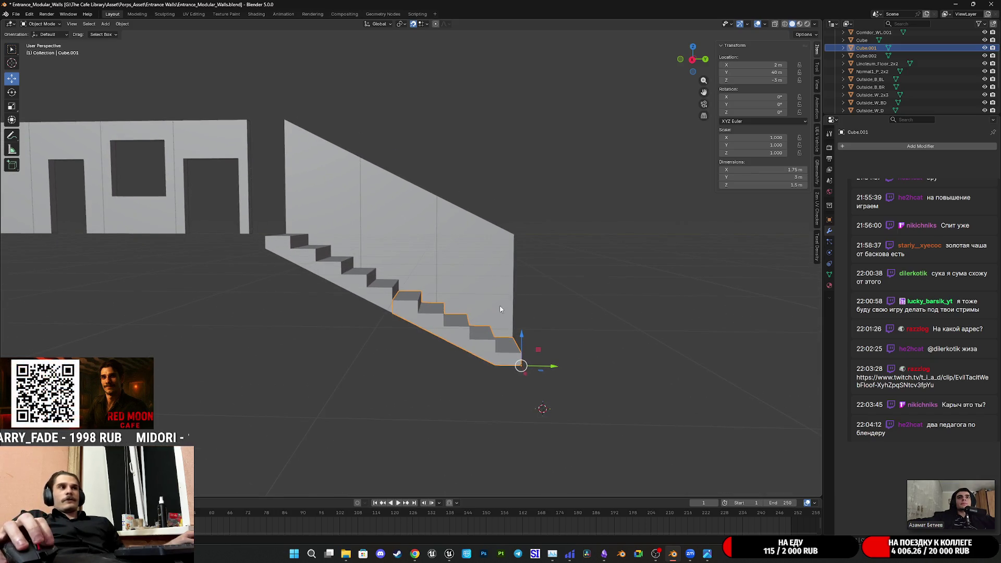
{"action": "left_click", "coordinate": [438, 295]}
{"action": "key", "text": "ctrl+z"}
{"action": "key", "text": "ctrl+z"}
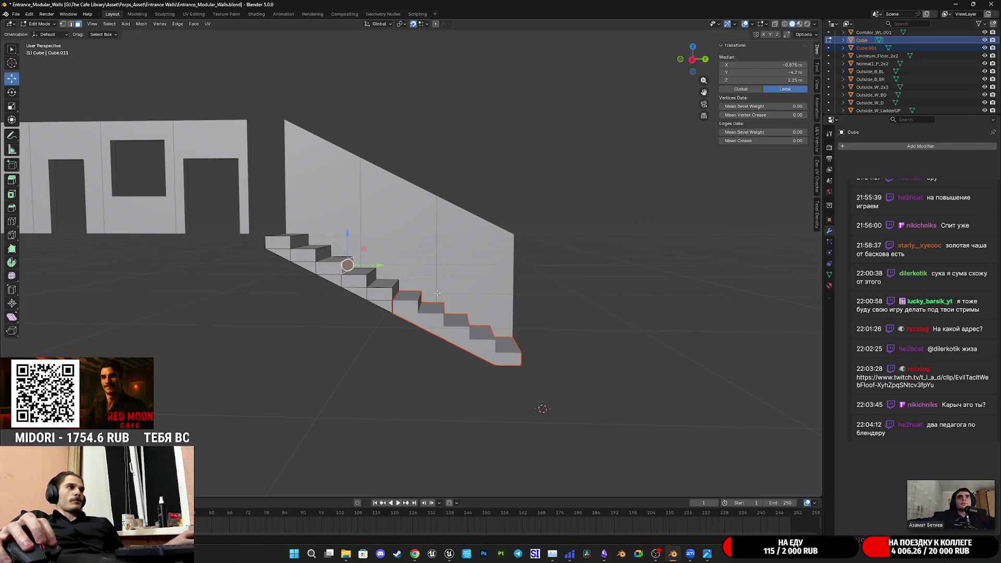
{"action": "key", "text": "alt+a"}
{"action": "key", "text": "ctrl+z"}
{"action": "key", "text": "ctrl+z"}
{"action": "key", "text": "ctrl+z"}
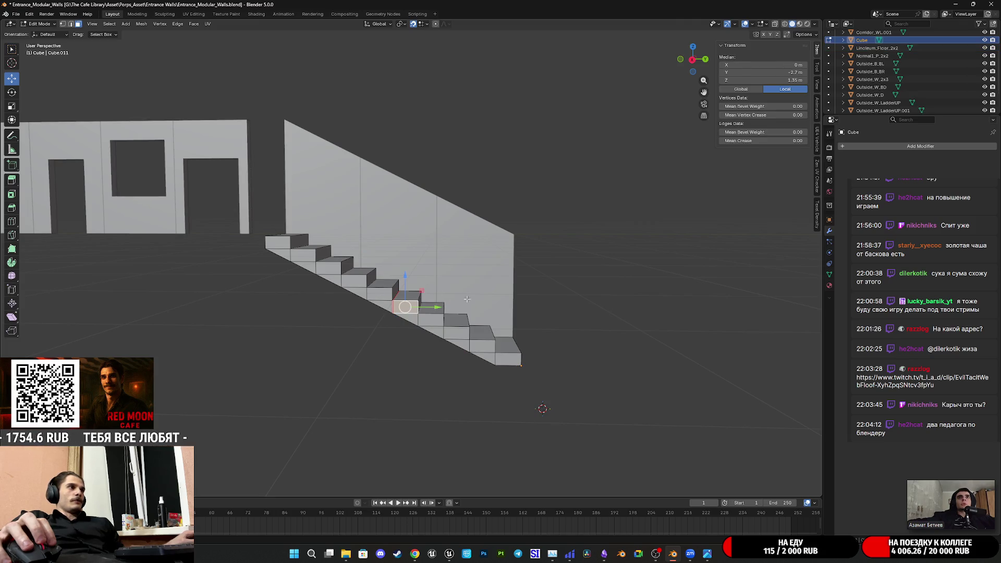
{"action": "mouse_move", "coordinate": [569, 316]}
{"action": "middle_mouse_down"}
{"action": "mouse_move", "coordinate": [501, 320]}
{"action": "mouse_move", "coordinate": [458, 342]}
{"action": "mouse_move", "coordinate": [503, 332]}
{"action": "middle_mouse_up"}
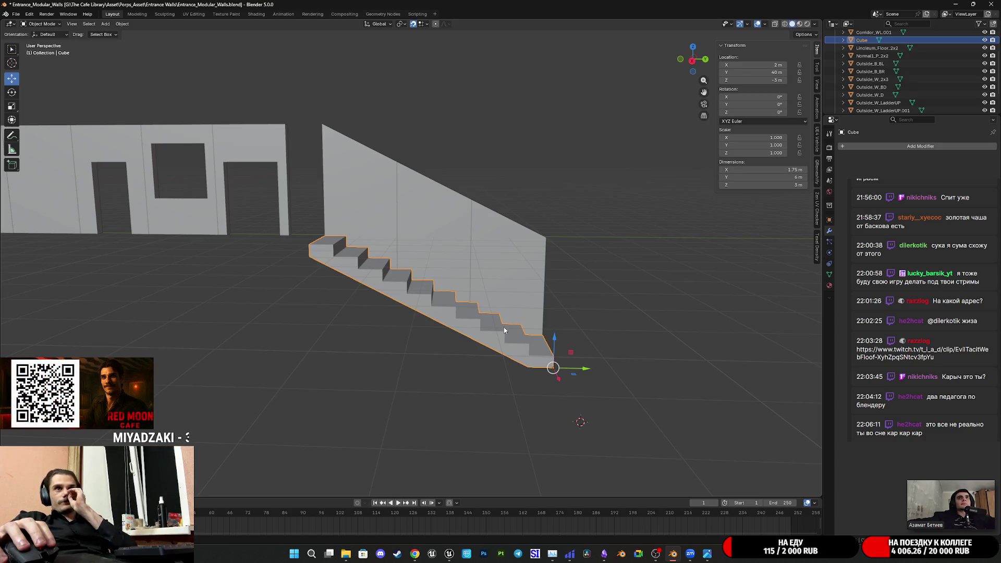
- Orbit to view the stairs and walls from the front and save the file
{"action": "mouse_move", "coordinate": [520, 323]}
{"action": "middle_mouse_down"}
{"action": "mouse_move", "coordinate": [502, 346]}
{"action": "mouse_move", "coordinate": [548, 373]}
{"action": "middle_mouse_up"}
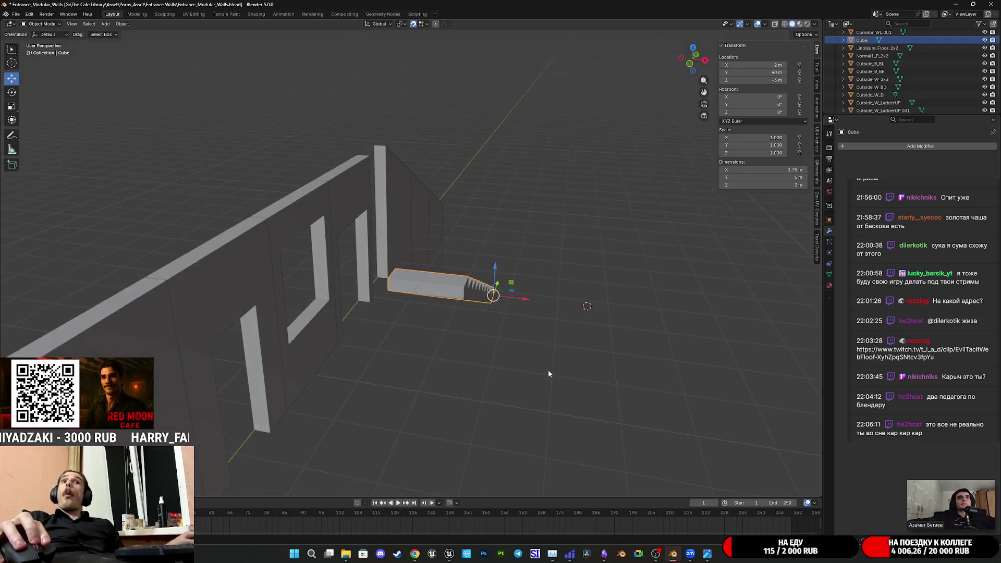
{"action": "mouse_move", "coordinate": [582, 334]}
{"action": "middle_mouse_down"}
{"action": "mouse_move", "coordinate": [410, 315]}
{"action": "mouse_move", "coordinate": [392, 324]}
{"action": "mouse_move", "coordinate": [515, 343]}
{"action": "middle_mouse_up"}
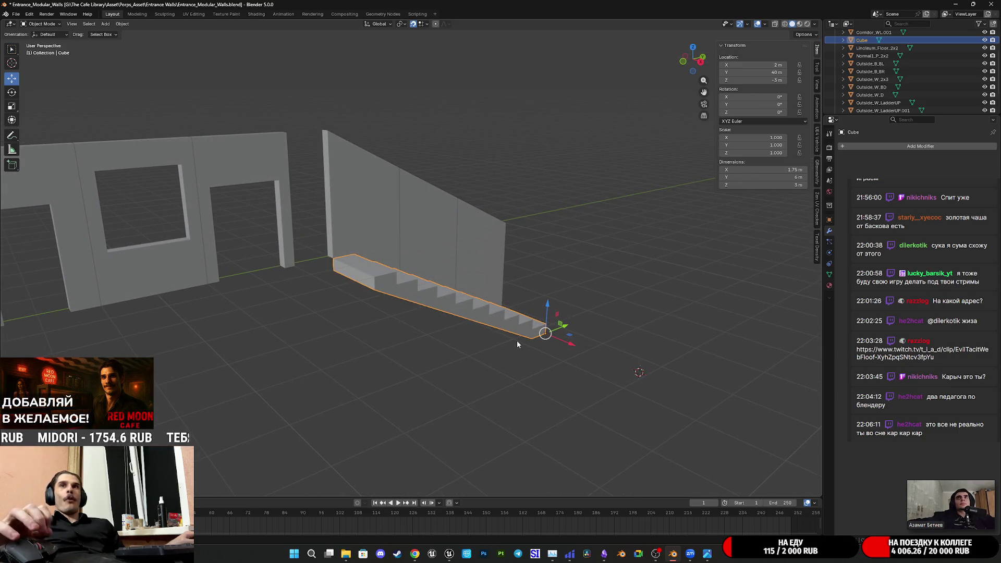
{"action": "mouse_move", "coordinate": [521, 330]}
{"action": "middle_mouse_down"}
{"action": "mouse_move", "coordinate": [470, 333]}
{"action": "mouse_move", "coordinate": [445, 317]}
{"action": "mouse_move", "coordinate": [375, 313]}
{"action": "mouse_move", "coordinate": [365, 303]}
{"action": "mouse_move", "coordinate": [395, 290]}
{"action": "mouse_move", "coordinate": [561, 313]}
{"action": "mouse_move", "coordinate": [636, 339]}
{"action": "mouse_move", "coordinate": [572, 350]}
{"action": "mouse_move", "coordinate": [474, 339]}
{"action": "mouse_move", "coordinate": [458, 355]}
{"action": "mouse_move", "coordinate": [449, 273]}
{"action": "mouse_move", "coordinate": [458, 328]}
{"action": "mouse_move", "coordinate": [449, 302]}
{"action": "mouse_move", "coordinate": [498, 377]}
{"action": "mouse_move", "coordinate": [506, 348]}
{"action": "mouse_move", "coordinate": [545, 349]}
{"action": "middle_mouse_up"}
{"action": "scroll", "coordinate": [573, 349], "scroll_direction": "up", "scroll_amount": 5}
{"action": "key", "text": "ctrl+s"}
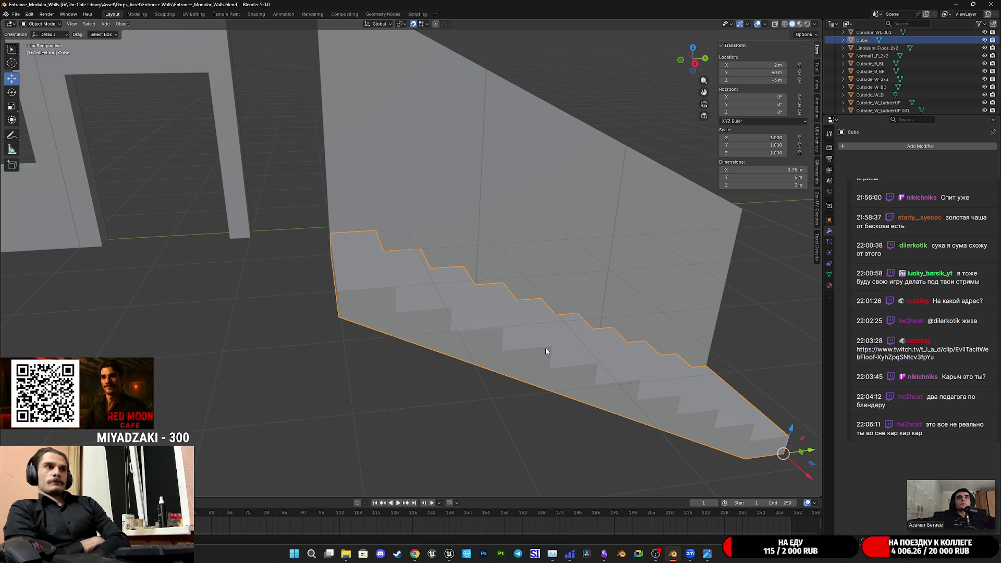
- Inspect the steps from above and from the wall side, then save again
{"action": "middle_click_drag", "start_coordinate": [614, 330], "coordinate": [607, 340]}
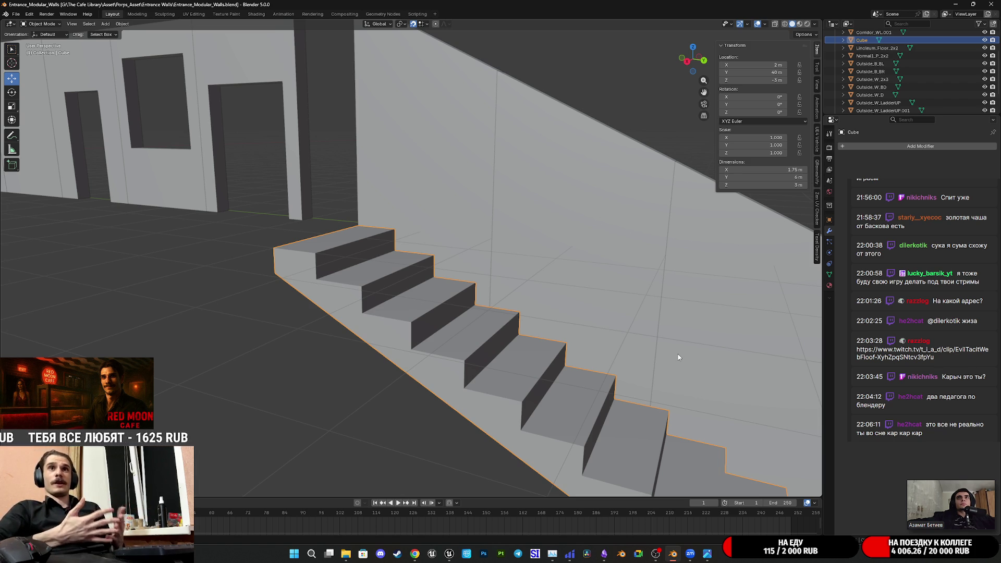
{"action": "mouse_move", "coordinate": [679, 357]}
{"action": "middle_mouse_down"}
{"action": "mouse_move", "coordinate": [498, 279]}
{"action": "mouse_move", "coordinate": [389, 279]}
{"action": "mouse_move", "coordinate": [480, 254]}
{"action": "mouse_move", "coordinate": [400, 276]}
{"action": "mouse_move", "coordinate": [461, 265]}
{"action": "mouse_move", "coordinate": [518, 303]}
{"action": "mouse_move", "coordinate": [556, 308]}
{"action": "mouse_move", "coordinate": [543, 321]}
{"action": "middle_mouse_up"}
{"action": "key", "text": "ctrl+s"}
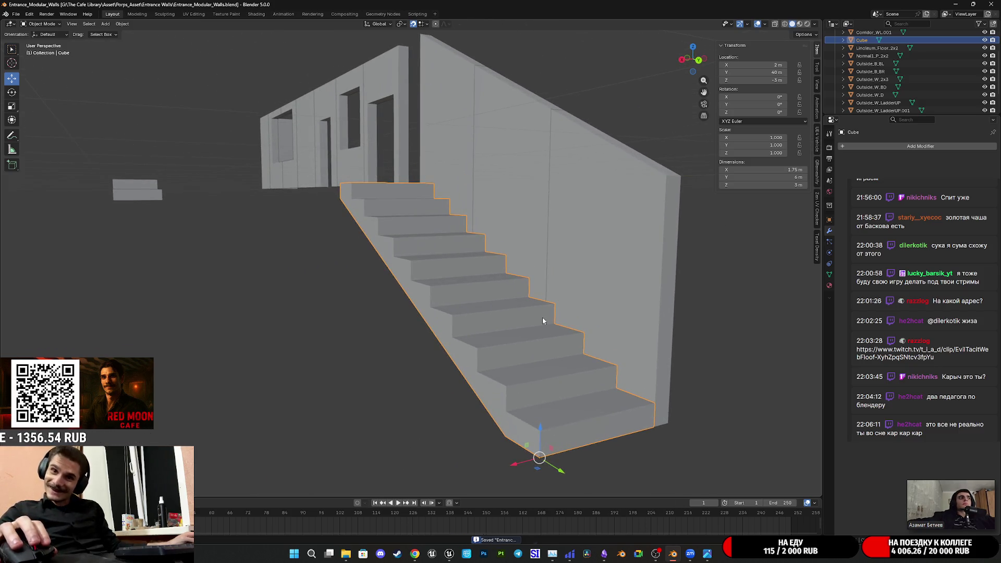
{"action": "mouse_move", "coordinate": [535, 348]}
{"action": "middle_mouse_down"}
{"action": "mouse_move", "coordinate": [505, 336]}
{"action": "mouse_move", "coordinate": [466, 341]}
{"action": "mouse_move", "coordinate": [464, 413]}
{"action": "middle_mouse_up"}
{"action": "key", "text": "ctrl+s"}
- Add a centred lengthwise edge loop to the staircase mesh in Edit Mode
{"action": "key", "text": "Tab"}
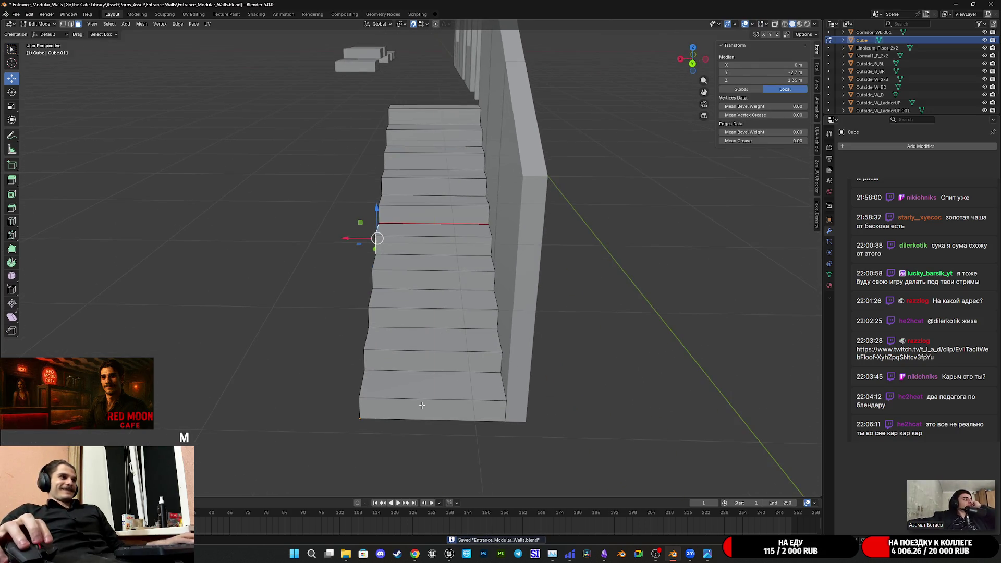
{"action": "key", "text": "ctrl+r"}
{"action": "left_click", "coordinate": [446, 414]}
{"action": "right_click", "coordinate": [446, 415]}
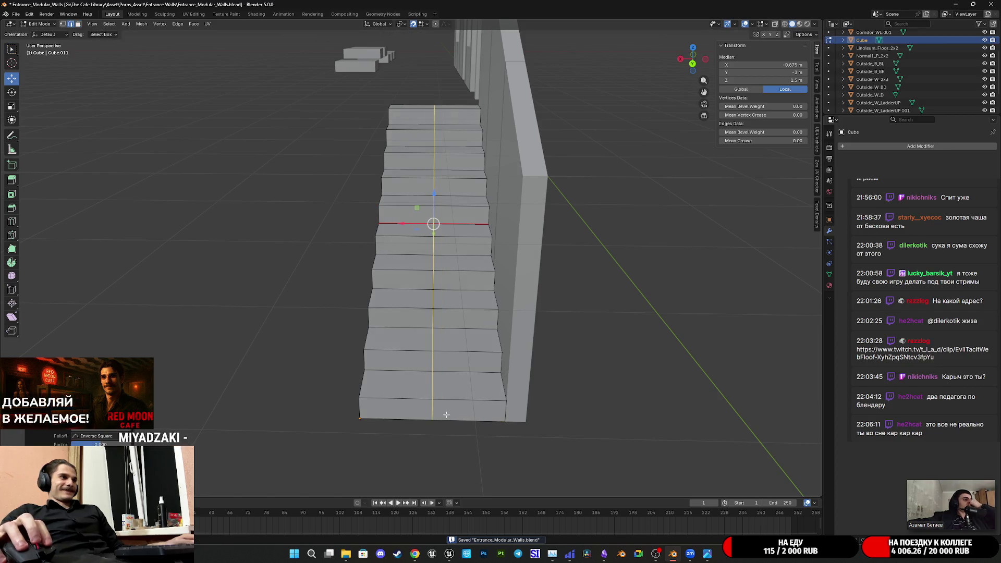
- From the back view, bevel the new loop into a band about 0.75 m wide
{"action": "left_click", "coordinate": [692, 63]}
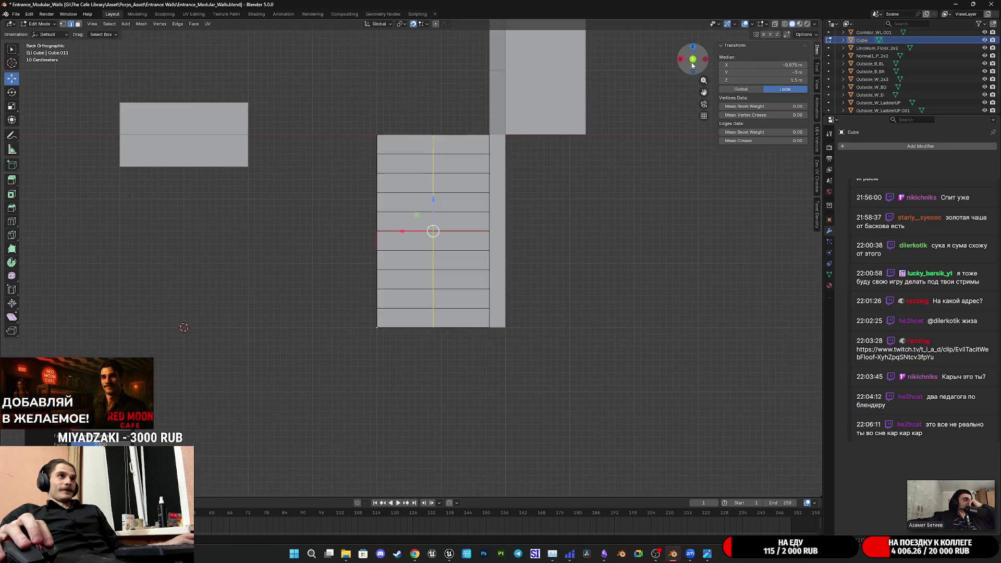
{"action": "middle_click_drag", "start_coordinate": [183, 324], "coordinate": [235, 251], "text": "shift"}
{"action": "scroll", "coordinate": [465, 280], "scroll_direction": "up", "scroll_amount": 5}
{"action": "middle_click_drag", "start_coordinate": [567, 222], "coordinate": [540, 274], "text": "shift"}
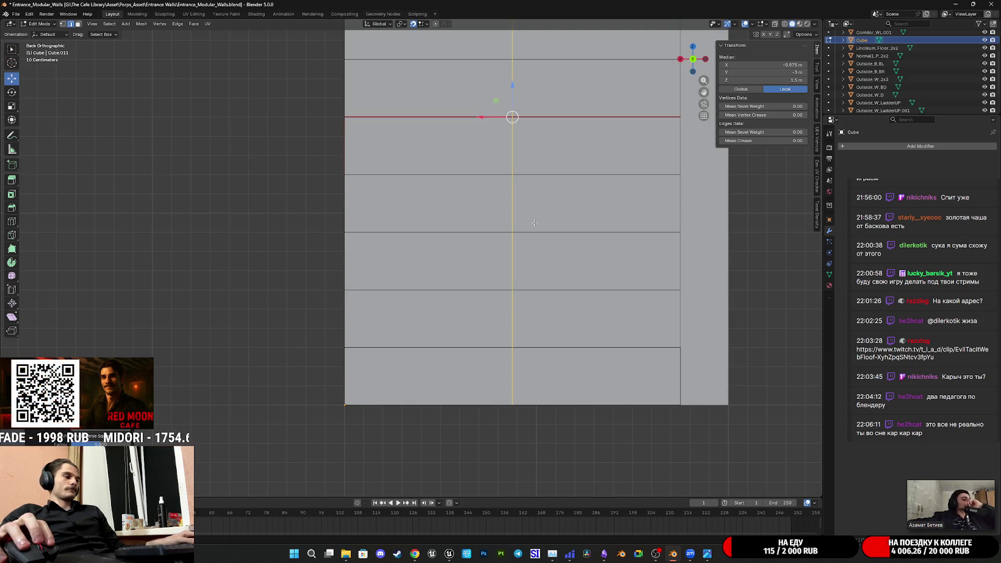
{"action": "key", "text": "ctrl+b"}
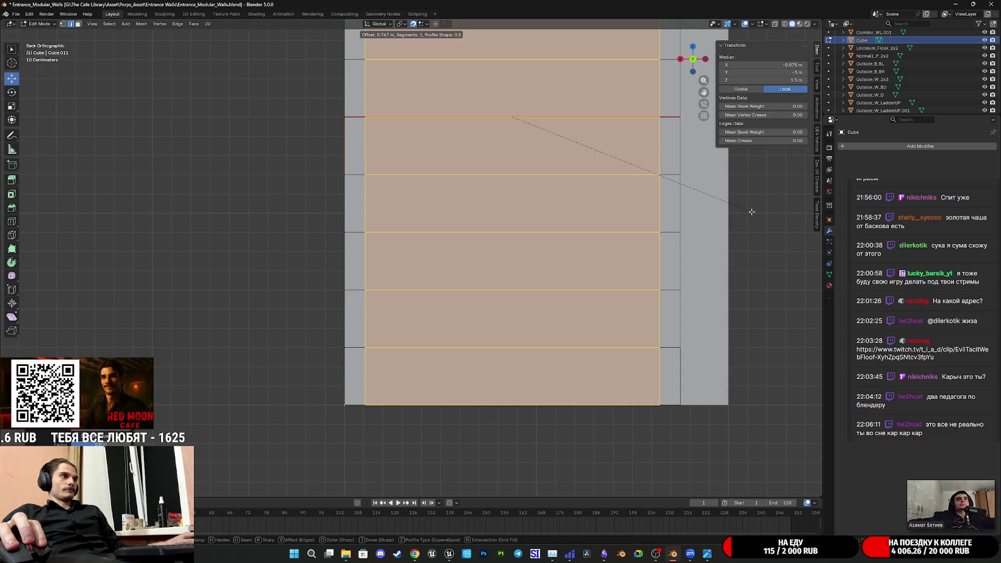
{"action": "left_click", "coordinate": [753, 211]}
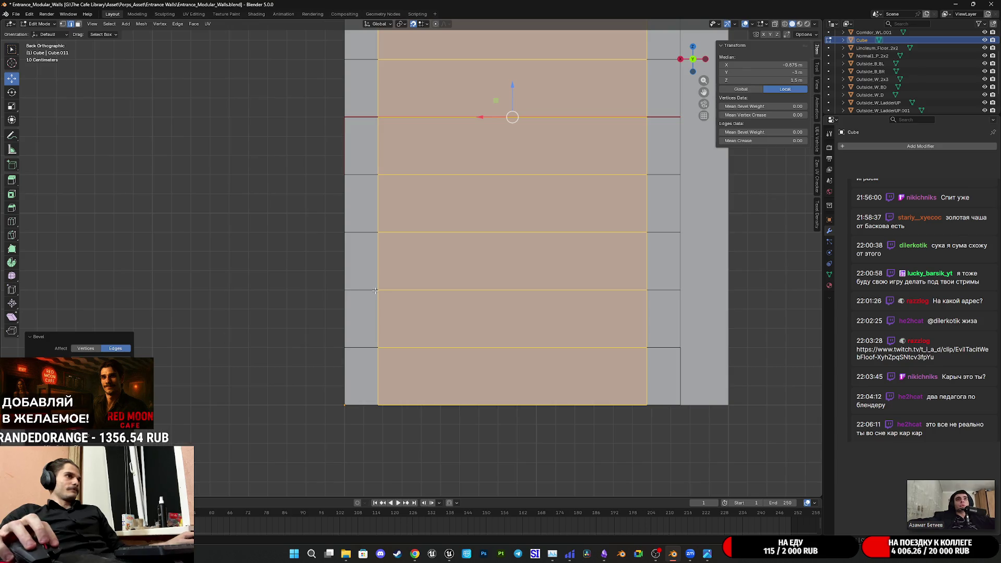
- Return to a perspective view, save the file, and switch to face selection
{"action": "scroll", "coordinate": [353, 295], "scroll_direction": "down", "scroll_amount": 3}
{"action": "mouse_move", "coordinate": [352, 294]}
{"action": "middle_mouse_down"}
{"action": "mouse_move", "coordinate": [468, 311]}
{"action": "mouse_move", "coordinate": [489, 298]}
{"action": "mouse_move", "coordinate": [546, 300]}
{"action": "mouse_move", "coordinate": [546, 283]}
{"action": "middle_mouse_up"}
{"action": "key", "text": "ctrl+s"}
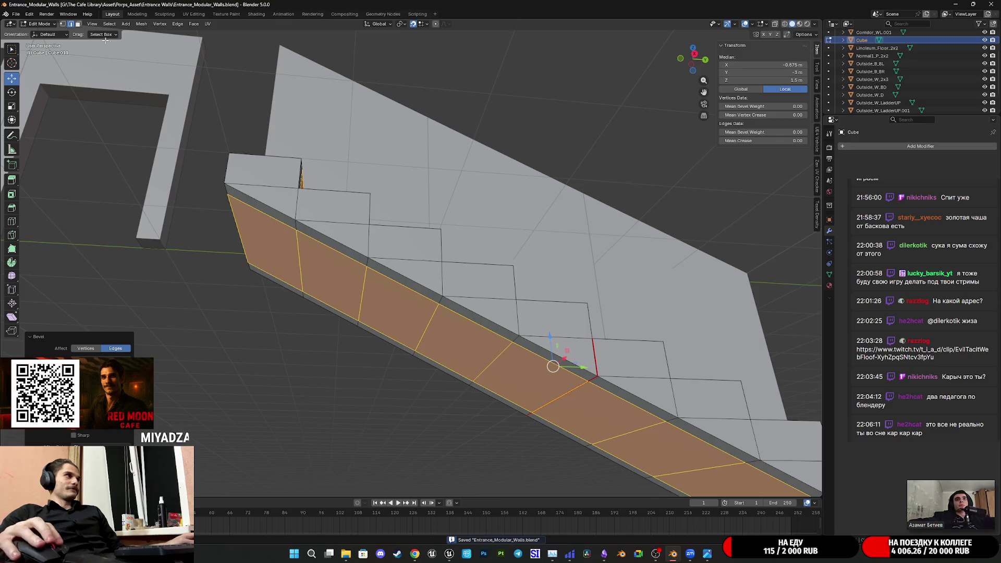
{"action": "left_click", "coordinate": [77, 24]}
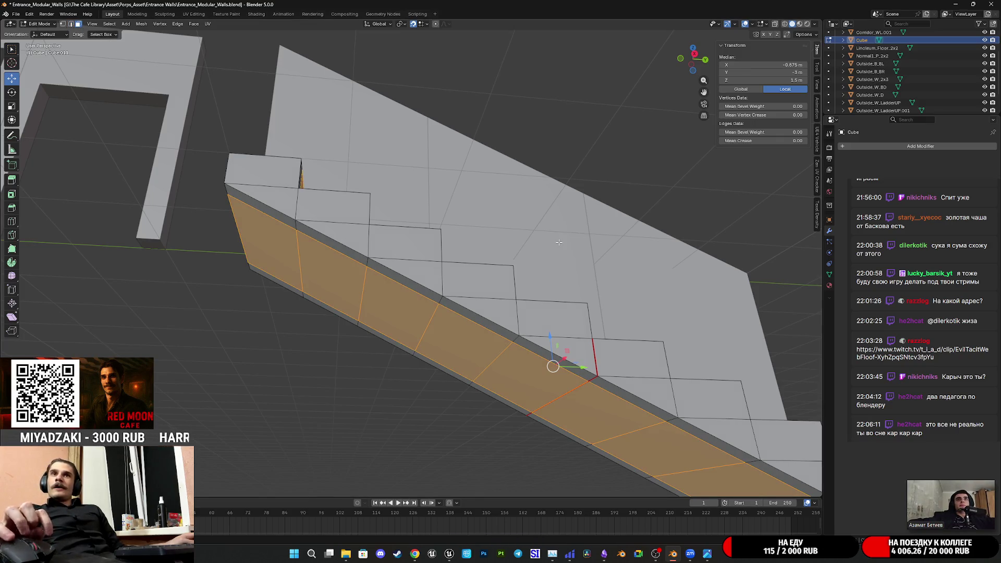
- Select the nine faces of the central strip along the stair underside
{"action": "mouse_move", "coordinate": [639, 303]}
{"action": "middle_mouse_down"}
{"action": "mouse_move", "coordinate": [632, 290]}
{"action": "mouse_move", "coordinate": [640, 299]}
{"action": "mouse_move", "coordinate": [634, 294]}
{"action": "mouse_move", "coordinate": [652, 273]}
{"action": "mouse_move", "coordinate": [519, 268]}
{"action": "mouse_move", "coordinate": [498, 225]}
{"action": "mouse_move", "coordinate": [453, 236]}
{"action": "mouse_move", "coordinate": [460, 244]}
{"action": "mouse_move", "coordinate": [432, 261]}
{"action": "mouse_move", "coordinate": [432, 247]}
{"action": "middle_mouse_up"}
{"action": "scroll", "coordinate": [453, 280], "scroll_direction": "up", "scroll_amount": 3}
{"action": "scroll", "coordinate": [432, 247], "scroll_direction": "down", "scroll_amount": 4}
{"action": "left_click", "coordinate": [369, 183]}
{"action": "left_click", "coordinate": [388, 217], "text": "shift"}
{"action": "left_click", "coordinate": [402, 236], "text": "shift"}
{"action": "left_click", "coordinate": [417, 258], "text": "shift"}
{"action": "left_click", "coordinate": [420, 274], "text": "shift"}
{"action": "left_click", "coordinate": [431, 292], "text": "shift"}
{"action": "left_click", "coordinate": [440, 307], "text": "shift"}
{"action": "left_click", "coordinate": [449, 320], "text": "shift"}
{"action": "left_click", "coordinate": [453, 333], "text": "shift"}
{"action": "mouse_move", "coordinate": [469, 324]}
{"action": "middle_mouse_down"}
{"action": "mouse_move", "coordinate": [496, 312]}
{"action": "mouse_move", "coordinate": [379, 321]}
{"action": "mouse_move", "coordinate": [530, 365]}
{"action": "mouse_move", "coordinate": [439, 332]}
{"action": "mouse_move", "coordinate": [476, 340]}
{"action": "middle_mouse_up"}
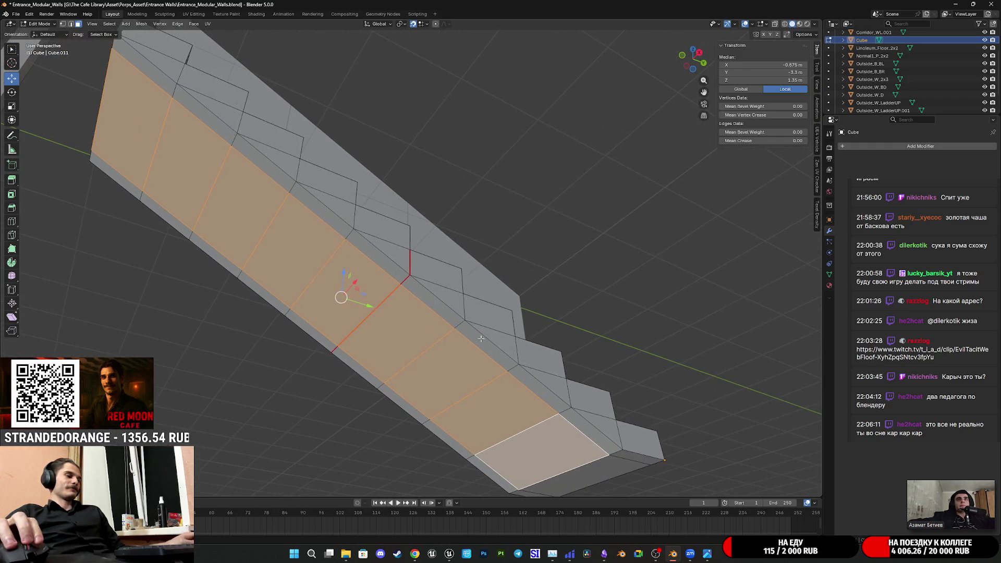
- Inset the selected strip faces and begin extruding them inward
{"action": "key", "text": "i"}
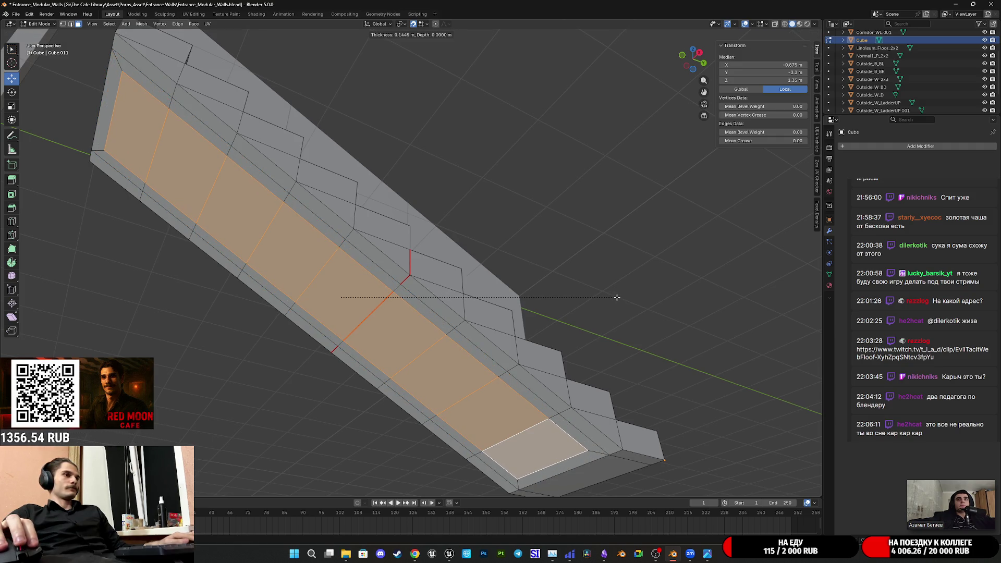
{"action": "left_click", "coordinate": [617, 297]}
{"action": "mouse_move", "coordinate": [541, 284]}
{"action": "middle_mouse_down"}
{"action": "mouse_move", "coordinate": [476, 339]}
{"action": "mouse_move", "coordinate": [550, 324]}
{"action": "mouse_move", "coordinate": [539, 330]}
{"action": "middle_mouse_up"}
{"action": "key", "text": "e"}
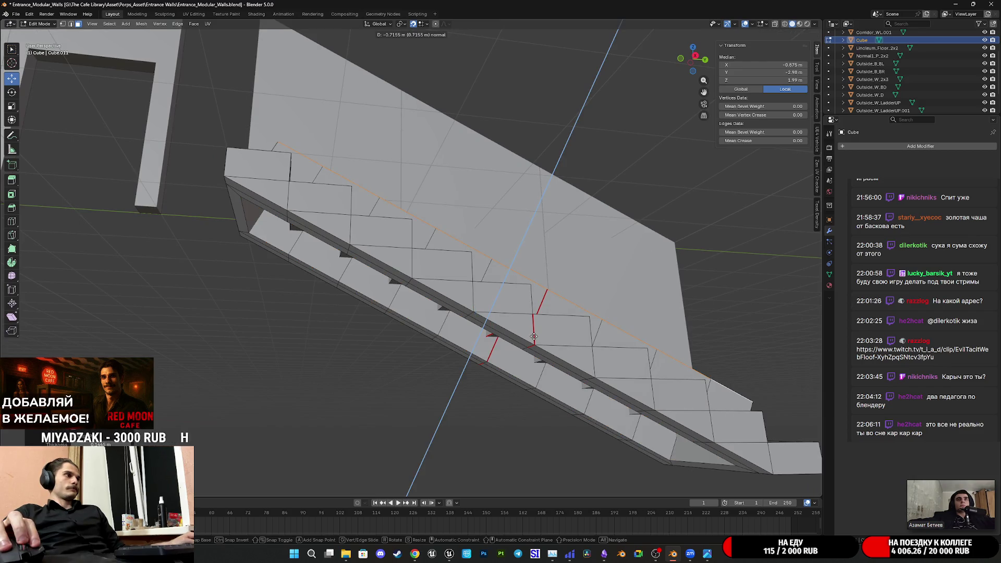
- Undo the deep 0.7155 m extrusion, leaving the inset underside panel as a shallow recess
{"action": "left_click", "coordinate": [534, 336]}
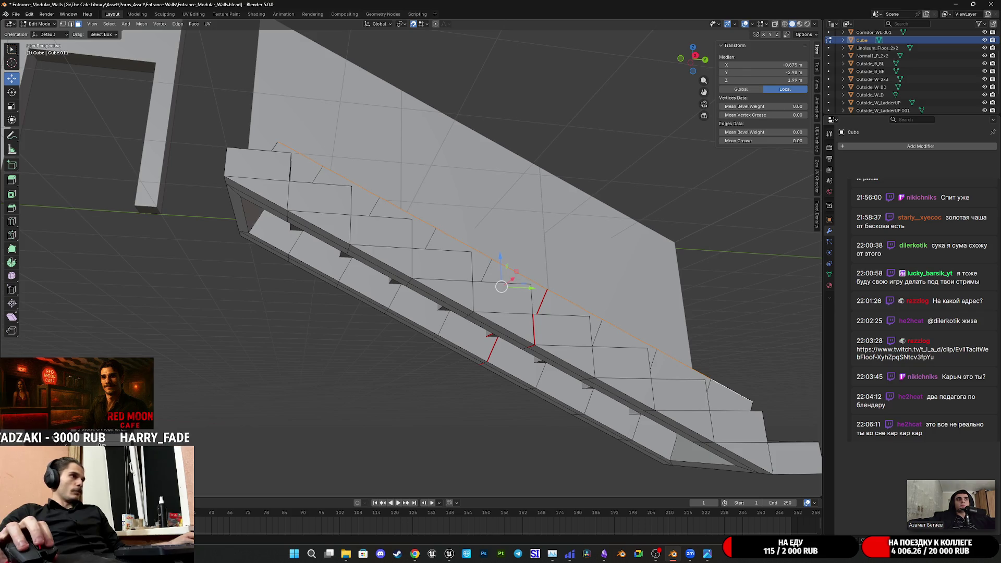
{"action": "key", "text": "ctrl+z"}
{"action": "key", "text": "ctrl+z"}
{"action": "key", "text": "ctrl+z"}
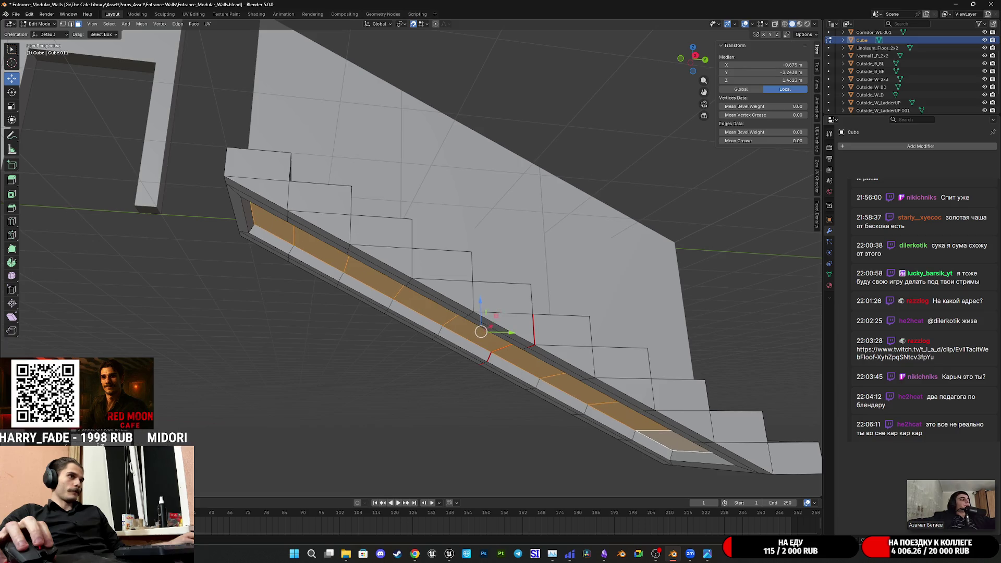
{"action": "key", "text": "ctrl+z"}
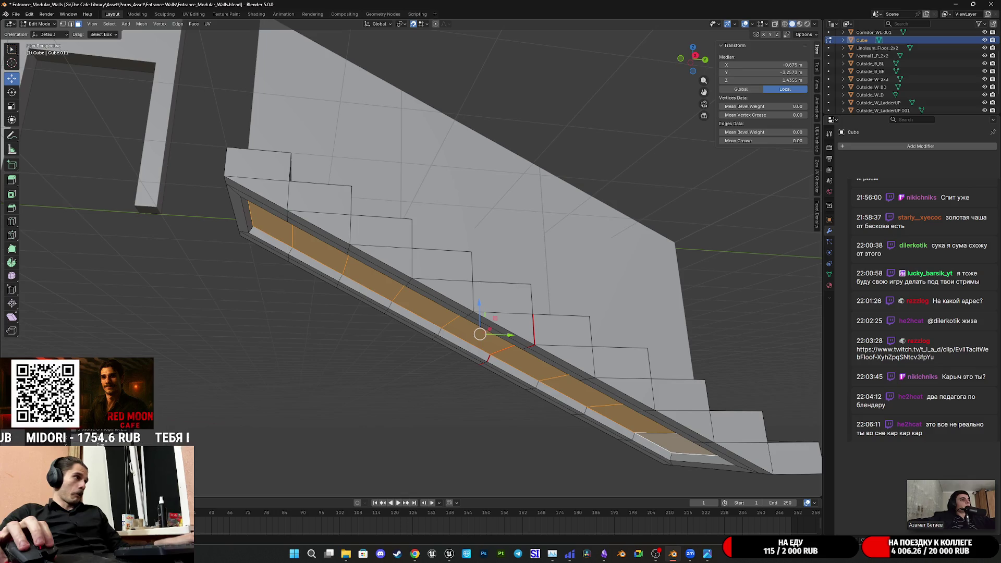
{"action": "key", "text": "ctrl+z"}
{"action": "mouse_move", "coordinate": [579, 396]}
{"action": "middle_mouse_down"}
{"action": "mouse_move", "coordinate": [577, 331]}
{"action": "mouse_move", "coordinate": [393, 312]}
{"action": "mouse_move", "coordinate": [375, 300]}
{"action": "mouse_move", "coordinate": [355, 308]}
{"action": "mouse_move", "coordinate": [419, 363]}
{"action": "mouse_move", "coordinate": [505, 351]}
{"action": "middle_mouse_up"}
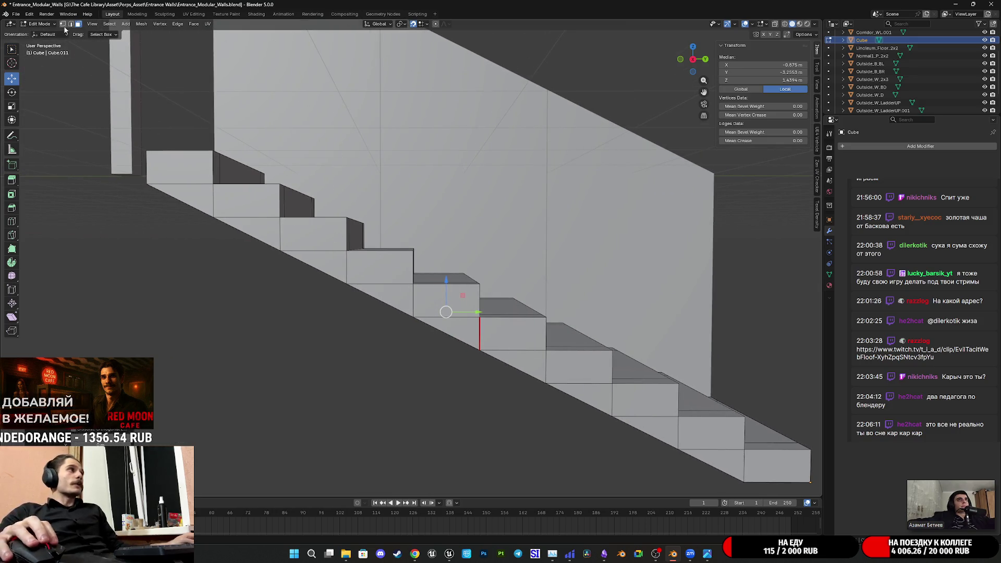
- Select the whole staircase mesh and mark its edges as UV seams
{"action": "middle_click_drag", "start_coordinate": [386, 313], "coordinate": [407, 332]}
{"action": "key", "text": "a"}
{"action": "right_click", "coordinate": [407, 332]}
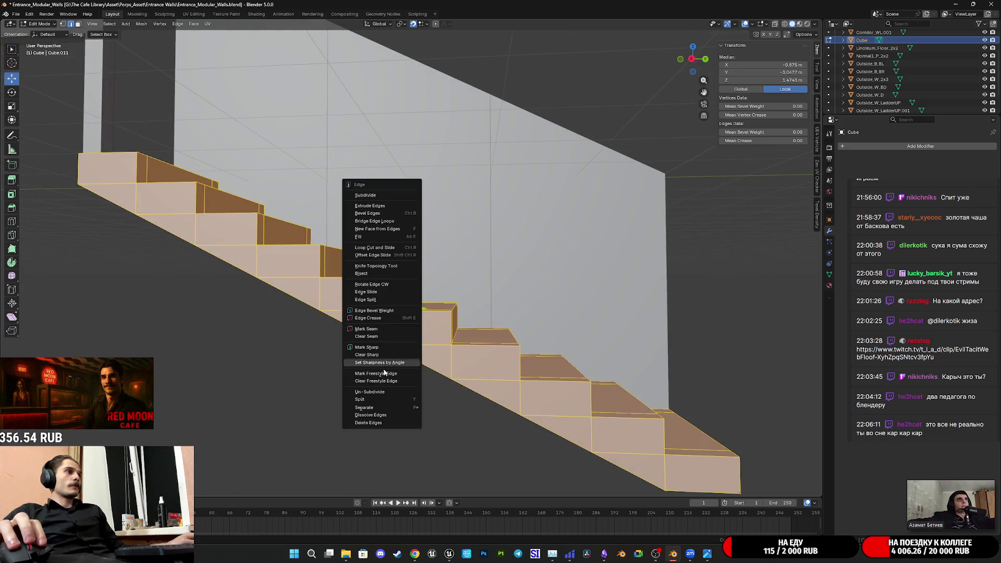
{"action": "left_click", "coordinate": [379, 327]}
- Select the entire staircase from one edge using linked selection, then view it from below
{"action": "mouse_move", "coordinate": [440, 354]}
{"action": "middle_mouse_down", "text": "shift"}
{"action": "mouse_move", "coordinate": [469, 354]}
{"action": "mouse_move", "coordinate": [544, 314]}
{"action": "mouse_move", "coordinate": [606, 353]}
{"action": "mouse_move", "coordinate": [588, 365]}
{"action": "mouse_move", "coordinate": [607, 348]}
{"action": "mouse_move", "coordinate": [599, 371]}
{"action": "mouse_move", "coordinate": [607, 385]}
{"action": "mouse_move", "coordinate": [521, 393]}
{"action": "mouse_move", "coordinate": [594, 338]}
{"action": "mouse_move", "coordinate": [586, 323]}
{"action": "mouse_move", "coordinate": [443, 306]}
{"action": "mouse_move", "coordinate": [439, 297]}
{"action": "mouse_move", "coordinate": [469, 299]}
{"action": "mouse_move", "coordinate": [453, 297]}
{"action": "mouse_move", "coordinate": [445, 313]}
{"action": "middle_mouse_up", "text": "shift"}
{"action": "left_click", "coordinate": [469, 355]}
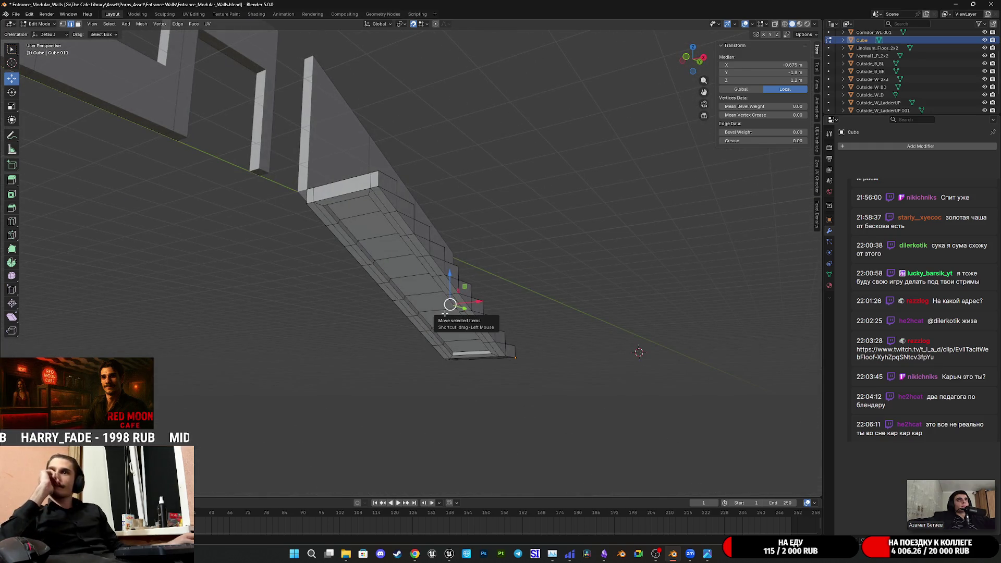
{"action": "mouse_move", "coordinate": [456, 297]}
{"action": "middle_mouse_down"}
{"action": "mouse_move", "coordinate": [449, 300]}
{"action": "mouse_move", "coordinate": [532, 310]}
{"action": "mouse_move", "coordinate": [526, 303]}
{"action": "mouse_move", "coordinate": [510, 389]}
{"action": "mouse_move", "coordinate": [513, 381]}
{"action": "mouse_move", "coordinate": [523, 411]}
{"action": "mouse_move", "coordinate": [543, 362]}
{"action": "mouse_move", "coordinate": [533, 369]}
{"action": "mouse_move", "coordinate": [526, 349]}
{"action": "middle_mouse_up"}
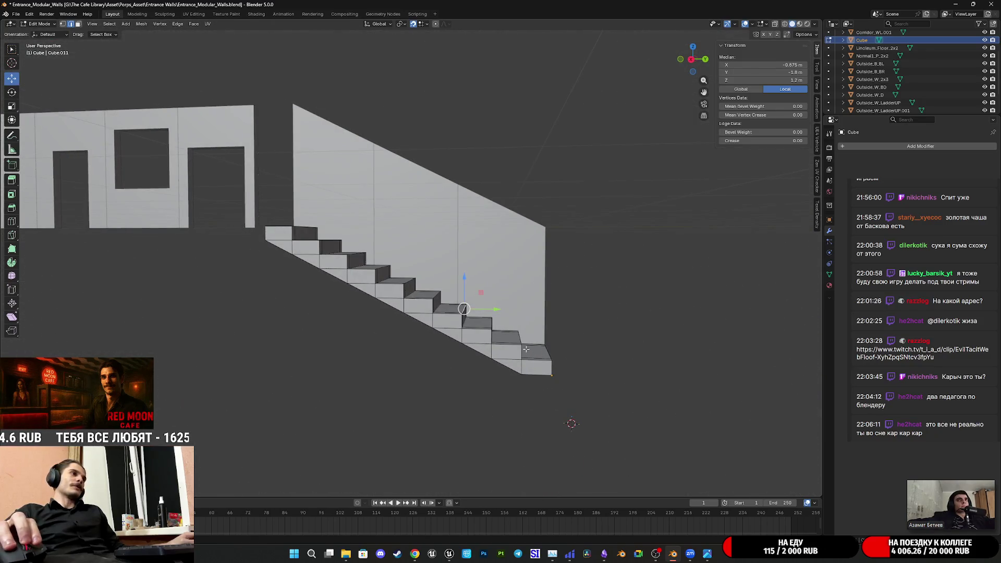
{"action": "key", "text": "l"}
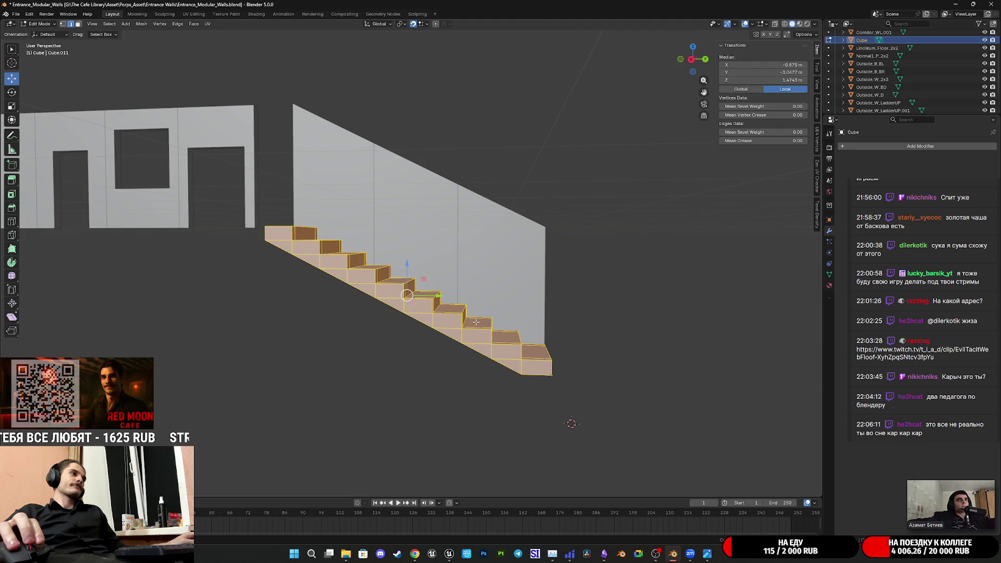
{"action": "mouse_move", "coordinate": [455, 321]}
{"action": "middle_mouse_down"}
{"action": "mouse_move", "coordinate": [495, 332]}
{"action": "mouse_move", "coordinate": [507, 306]}
{"action": "middle_mouse_up"}
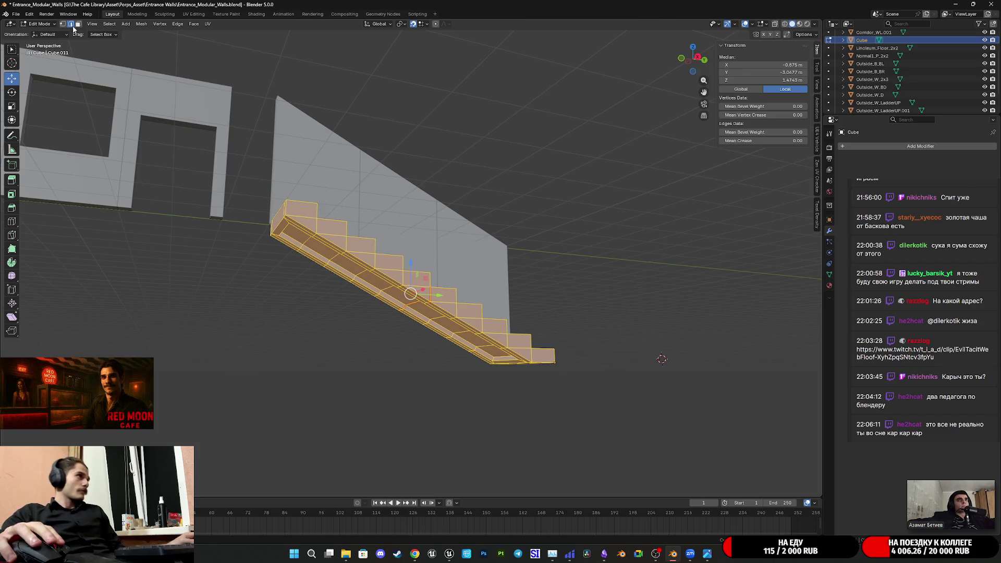
- Select the long edges bordering the staircase's underside panel, including a top border edge
{"action": "scroll", "coordinate": [543, 380], "scroll_direction": "up", "scroll_amount": 5}
{"action": "left_click", "coordinate": [395, 265]}
{"action": "mouse_move", "coordinate": [395, 265]}
{"action": "middle_mouse_down"}
{"action": "mouse_move", "coordinate": [386, 312]}
{"action": "mouse_move", "coordinate": [354, 245]}
{"action": "middle_mouse_up"}
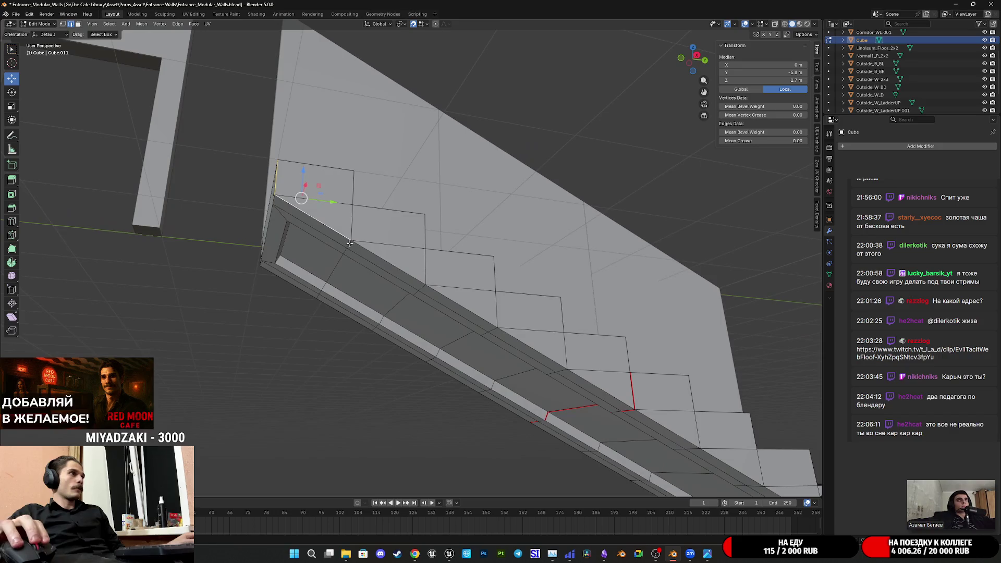
{"action": "left_click", "coordinate": [534, 343], "text": "shift"}
{"action": "middle_click_drag", "start_coordinate": [533, 342], "coordinate": [439, 307], "text": "shift"}
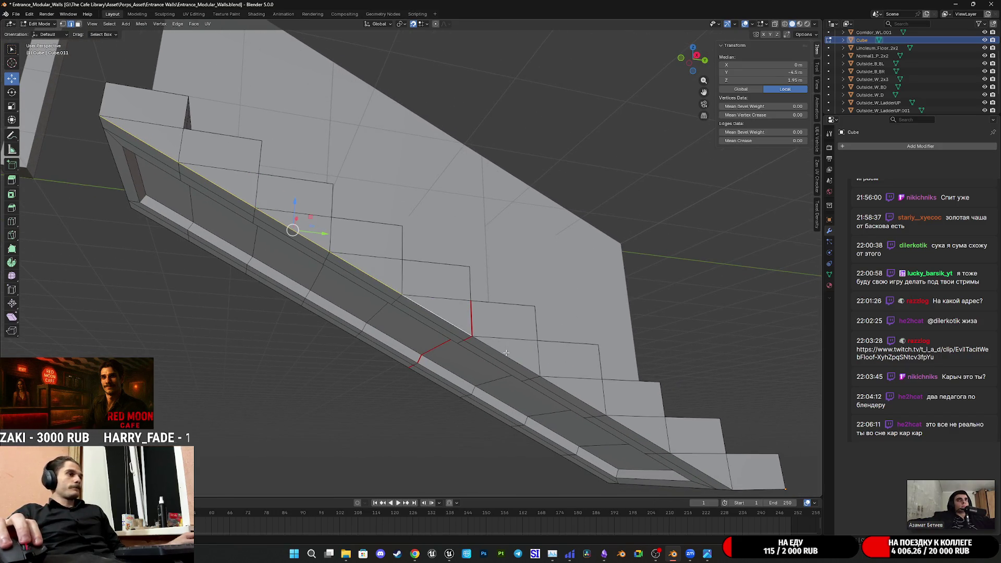
{"action": "middle_click_drag", "start_coordinate": [637, 430], "coordinate": [370, 265], "text": "shift"}
{"action": "mouse_move", "coordinate": [511, 320]}
{"action": "middle_mouse_down"}
{"action": "mouse_move", "coordinate": [397, 308]}
{"action": "mouse_move", "coordinate": [326, 286]}
{"action": "middle_mouse_up"}
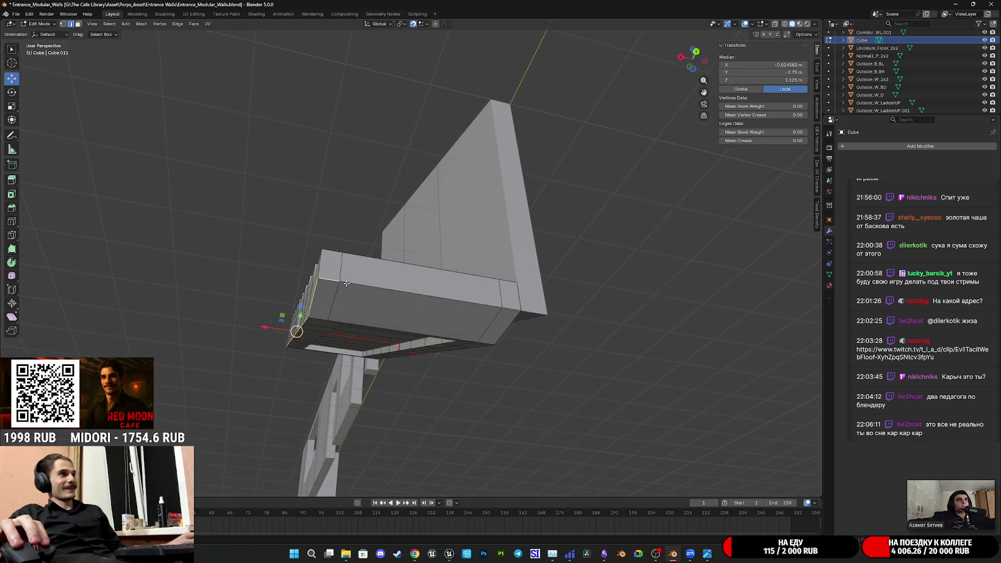
{"action": "middle_click_drag", "start_coordinate": [448, 302], "coordinate": [421, 322]}
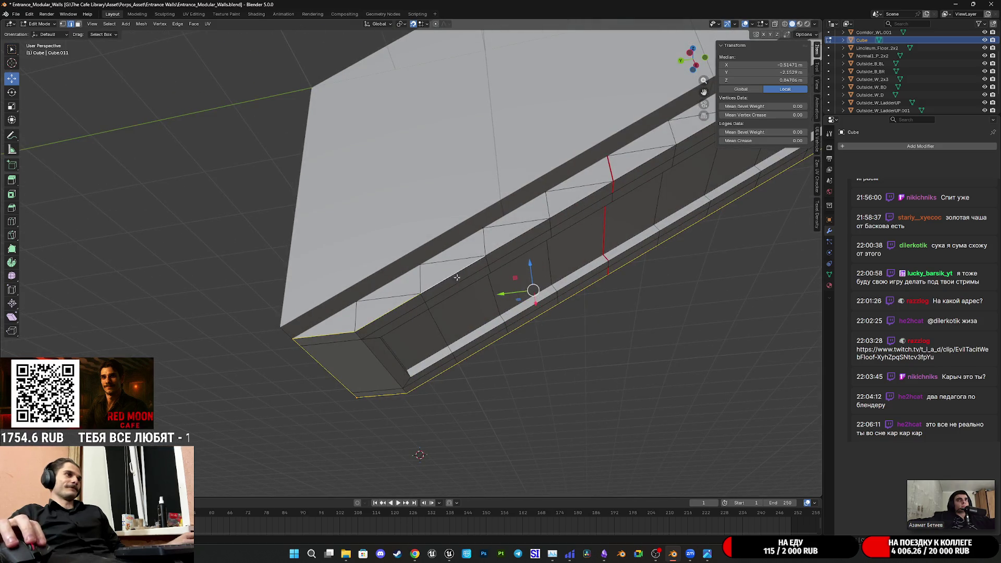
{"action": "middle_click_drag", "start_coordinate": [449, 280], "coordinate": [414, 320], "text": "shift"}
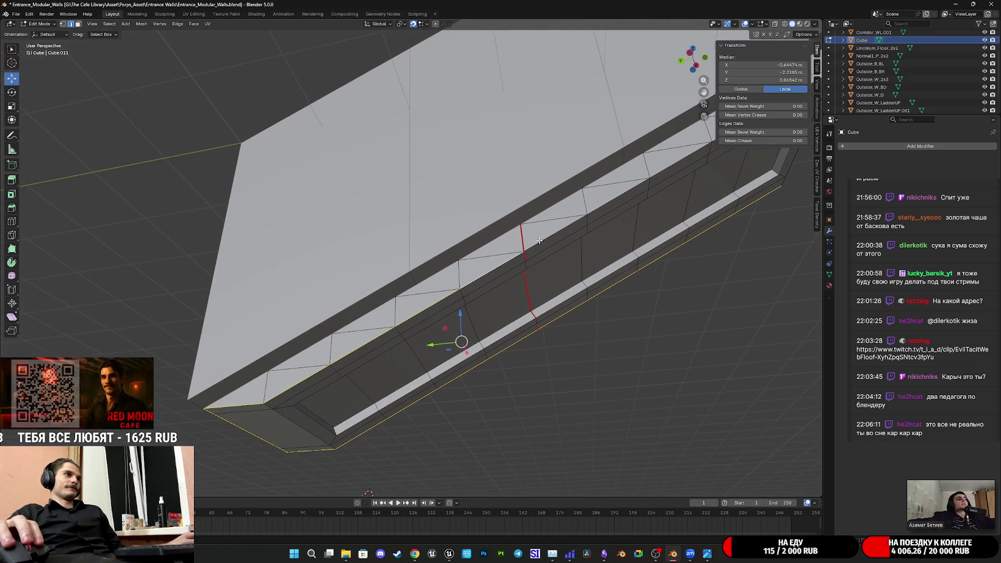
{"action": "middle_click_drag", "start_coordinate": [592, 221], "coordinate": [451, 316], "text": "shift"}
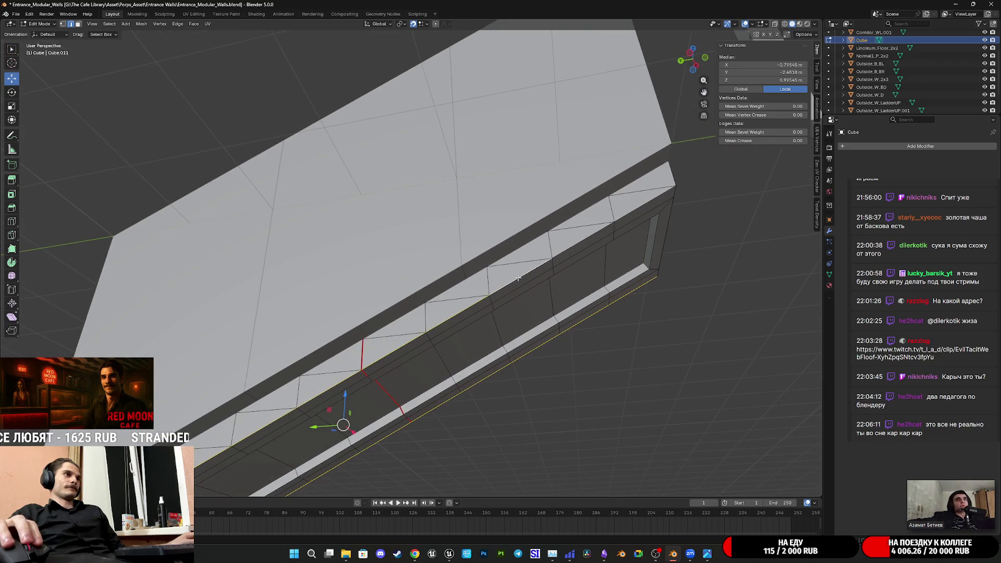
{"action": "left_click", "coordinate": [615, 218], "text": "shift"}
{"action": "middle_click_drag", "start_coordinate": [615, 219], "coordinate": [489, 207]}
{"action": "left_click", "coordinate": [486, 194], "text": "shift"}
- Mark the selected border edges as UV seams from the Ctrl+E Edge menu
{"action": "key", "text": "ctrl+e"}
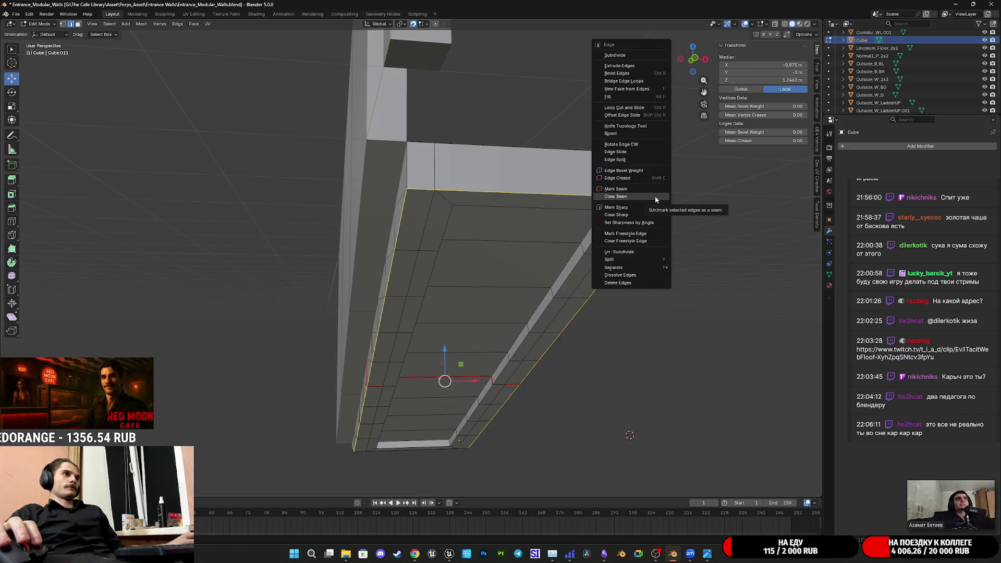
{"action": "left_click", "coordinate": [639, 190]}
{"action": "mouse_move", "coordinate": [569, 271]}
{"action": "middle_mouse_down"}
{"action": "mouse_move", "coordinate": [551, 289]}
{"action": "mouse_move", "coordinate": [566, 240]}
{"action": "mouse_move", "coordinate": [468, 279]}
{"action": "mouse_move", "coordinate": [410, 320]}
{"action": "middle_mouse_up"}
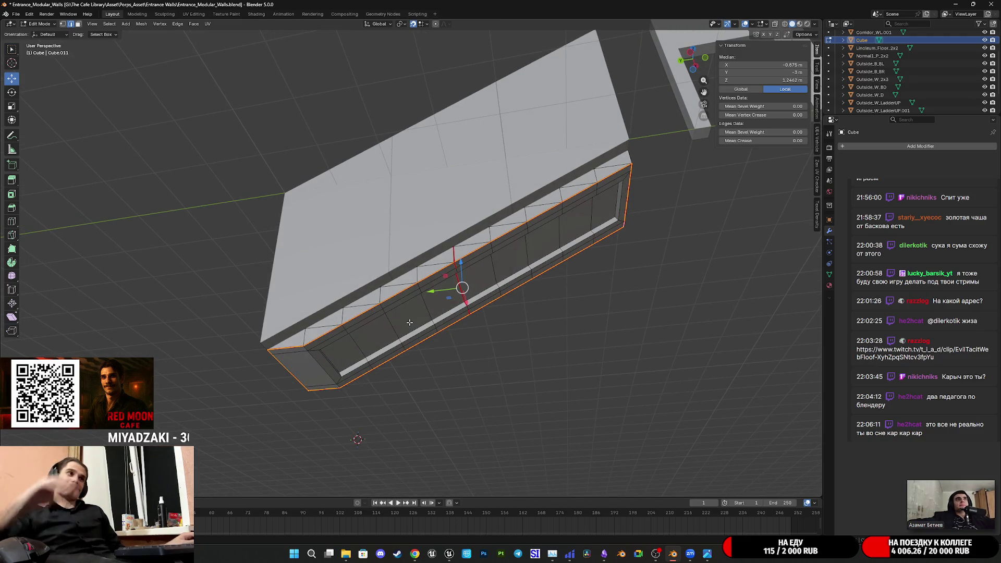
{"action": "scroll", "coordinate": [418, 316], "scroll_direction": "up", "scroll_amount": 5}
{"action": "scroll", "coordinate": [419, 316], "scroll_direction": "down", "scroll_amount": 8}
{"action": "mouse_move", "coordinate": [418, 316]}
{"action": "middle_mouse_down"}
{"action": "mouse_move", "coordinate": [444, 351]}
{"action": "mouse_move", "coordinate": [488, 354]}
{"action": "middle_mouse_up"}
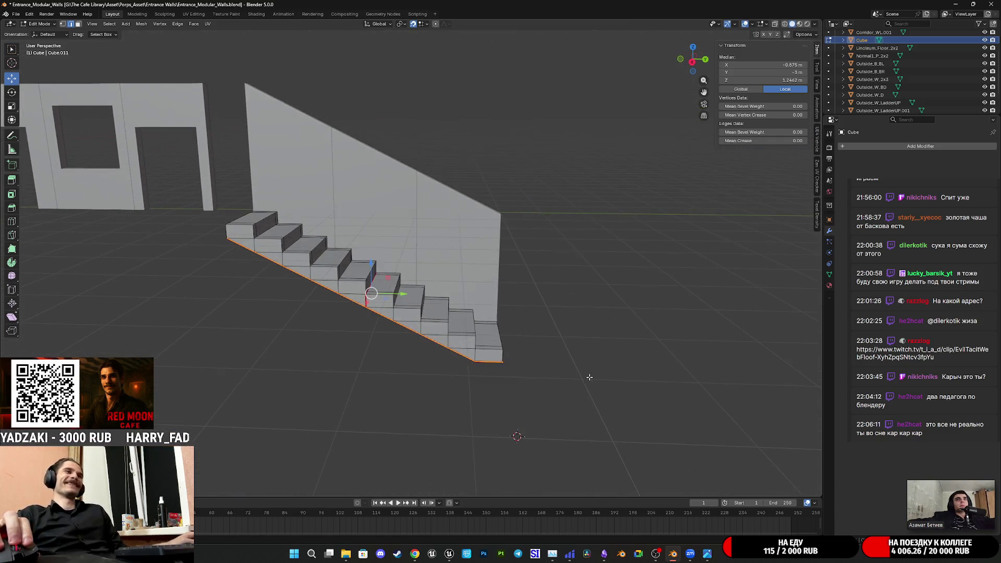
{"action": "scroll", "coordinate": [488, 354], "scroll_direction": "up", "scroll_amount": 1}
{"action": "scroll", "coordinate": [470, 354], "scroll_direction": "up", "scroll_amount": 5}
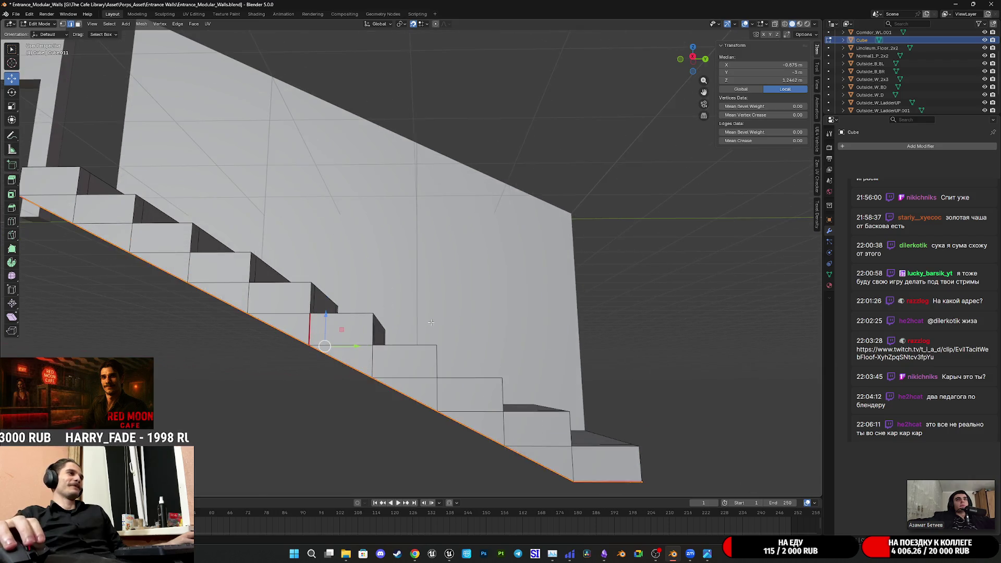
{"action": "mouse_move", "coordinate": [413, 359]}
{"action": "middle_mouse_down"}
{"action": "mouse_move", "coordinate": [366, 318]}
{"action": "mouse_move", "coordinate": [382, 315]}
{"action": "middle_mouse_up"}
{"action": "scroll", "coordinate": [365, 318], "scroll_direction": "down", "scroll_amount": 3}
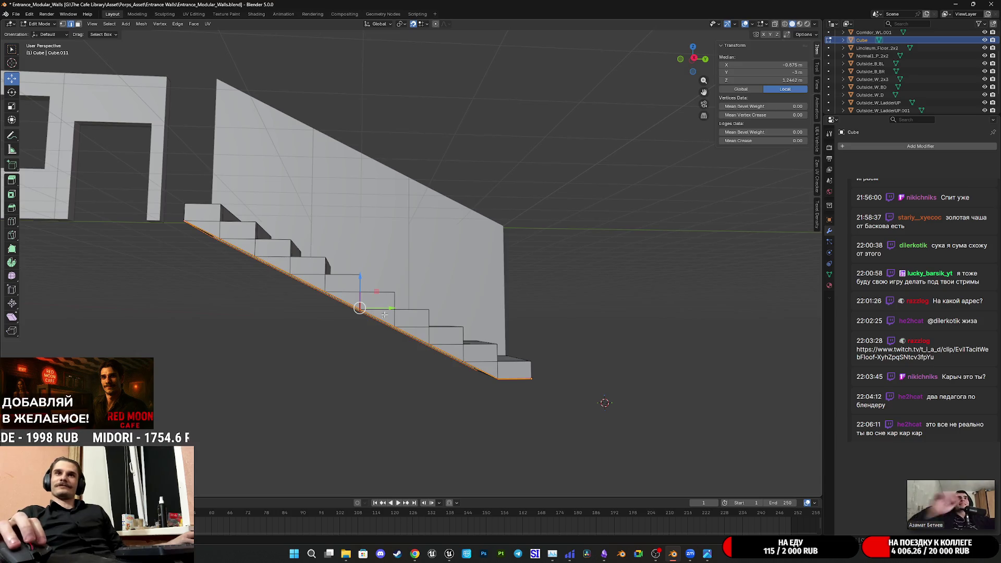
{"action": "scroll", "coordinate": [410, 318], "scroll_direction": "down", "scroll_amount": 1}
{"action": "mouse_move", "coordinate": [403, 320]}
{"action": "middle_mouse_down"}
{"action": "mouse_move", "coordinate": [436, 378]}
{"action": "mouse_move", "coordinate": [546, 337]}
{"action": "mouse_move", "coordinate": [526, 349]}
{"action": "mouse_move", "coordinate": [560, 411]}
{"action": "mouse_move", "coordinate": [456, 388]}
{"action": "mouse_move", "coordinate": [459, 322]}
{"action": "mouse_move", "coordinate": [473, 320]}
{"action": "middle_mouse_up"}
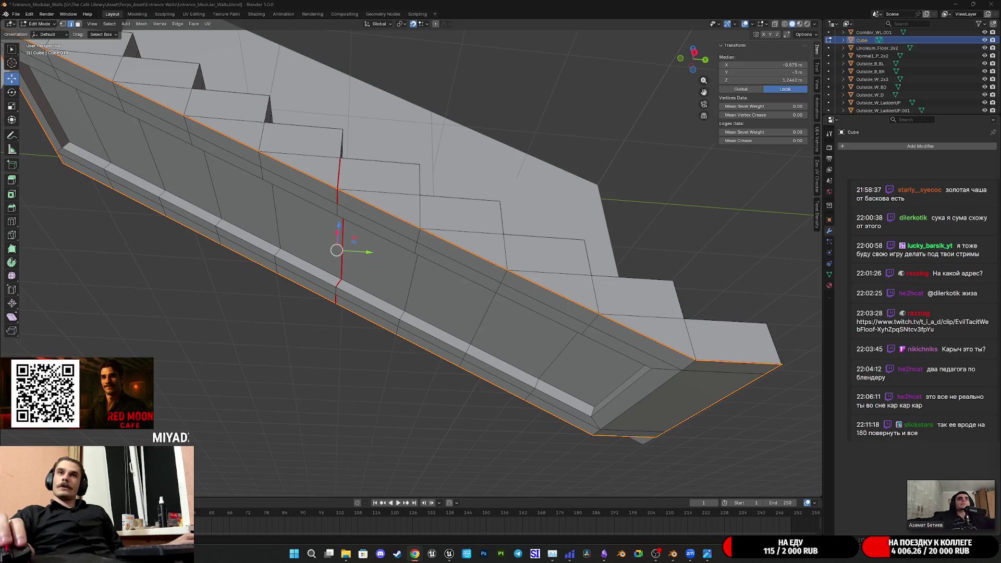
- Mark two more cross edges on the staircase underside as UV seams
{"action": "mouse_move", "coordinate": [478, 307]}
{"action": "middle_mouse_down"}
{"action": "mouse_move", "coordinate": [444, 303]}
{"action": "mouse_move", "coordinate": [572, 345]}
{"action": "mouse_move", "coordinate": [503, 293]}
{"action": "mouse_move", "coordinate": [463, 336]}
{"action": "mouse_move", "coordinate": [603, 323]}
{"action": "mouse_move", "coordinate": [660, 332]}
{"action": "middle_mouse_up"}
{"action": "left_click", "coordinate": [572, 344], "text": "alt"}
{"action": "left_click", "coordinate": [563, 421], "text": "alt"}
{"action": "right_click", "coordinate": [313, 413]}
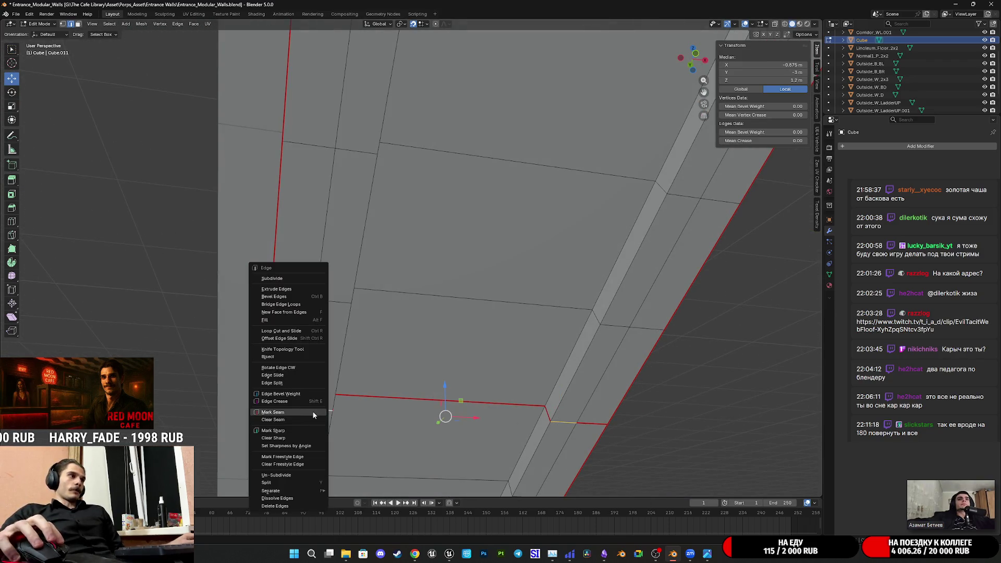
{"action": "left_click", "coordinate": [309, 410]}
{"action": "mouse_move", "coordinate": [308, 410]}
{"action": "middle_mouse_down"}
{"action": "mouse_move", "coordinate": [501, 374]}
{"action": "mouse_move", "coordinate": [608, 339]}
{"action": "mouse_move", "coordinate": [498, 393]}
{"action": "mouse_move", "coordinate": [446, 384]}
{"action": "mouse_move", "coordinate": [433, 407]}
{"action": "middle_mouse_up"}
- In face select mode, select the linked stair mesh with L, then pick the underside end face
{"action": "left_click", "coordinate": [78, 24]}
{"action": "scroll", "coordinate": [470, 313], "scroll_direction": "down", "scroll_amount": 5}
{"action": "left_click", "coordinate": [485, 346]}
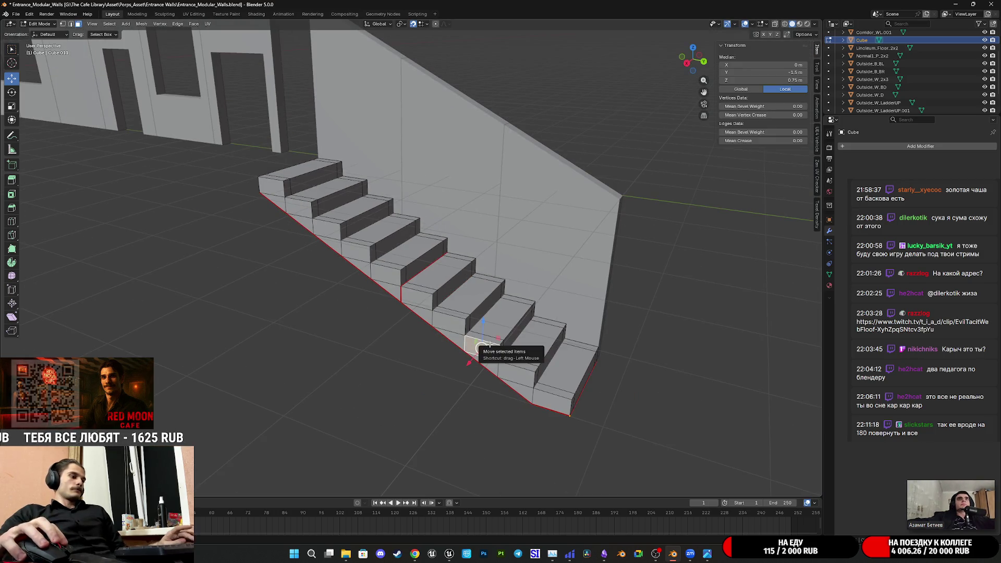
{"action": "left_click", "coordinate": [484, 345], "text": "alt"}
{"action": "mouse_move", "coordinate": [485, 345]}
{"action": "middle_mouse_down"}
{"action": "mouse_move", "coordinate": [506, 299]}
{"action": "mouse_move", "coordinate": [552, 301]}
{"action": "mouse_move", "coordinate": [504, 333]}
{"action": "middle_mouse_up"}
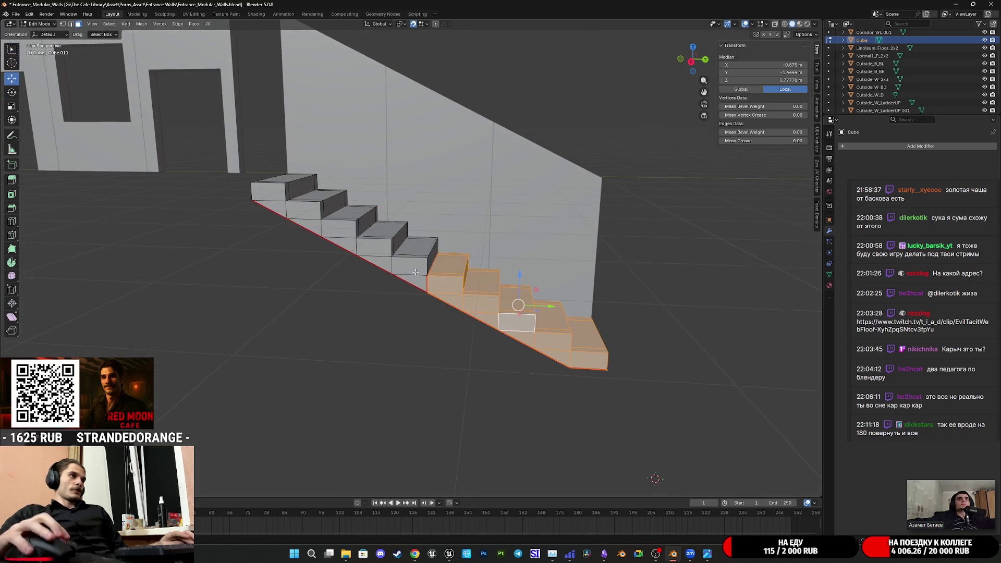
{"action": "mouse_move", "coordinate": [413, 270]}
{"action": "middle_mouse_down"}
{"action": "mouse_move", "coordinate": [453, 227]}
{"action": "mouse_move", "coordinate": [469, 235]}
{"action": "mouse_move", "coordinate": [396, 228]}
{"action": "middle_mouse_up"}
{"action": "key", "text": "l"}
{"action": "mouse_move", "coordinate": [479, 302]}
{"action": "middle_mouse_down"}
{"action": "mouse_move", "coordinate": [289, 207]}
{"action": "mouse_move", "coordinate": [344, 233]}
{"action": "mouse_move", "coordinate": [391, 279]}
{"action": "mouse_move", "coordinate": [485, 303]}
{"action": "mouse_move", "coordinate": [436, 297]}
{"action": "mouse_move", "coordinate": [444, 290]}
{"action": "mouse_move", "coordinate": [396, 252]}
{"action": "mouse_move", "coordinate": [456, 301]}
{"action": "middle_mouse_up"}
{"action": "left_click", "coordinate": [475, 318]}
- Grow the selection to the seam-bounded underside panel and delete its faces
{"action": "key", "text": "l"}
{"action": "mouse_move", "coordinate": [257, 202]}
{"action": "middle_mouse_down"}
{"action": "mouse_move", "coordinate": [475, 298]}
{"action": "mouse_move", "coordinate": [452, 348]}
{"action": "middle_mouse_up"}
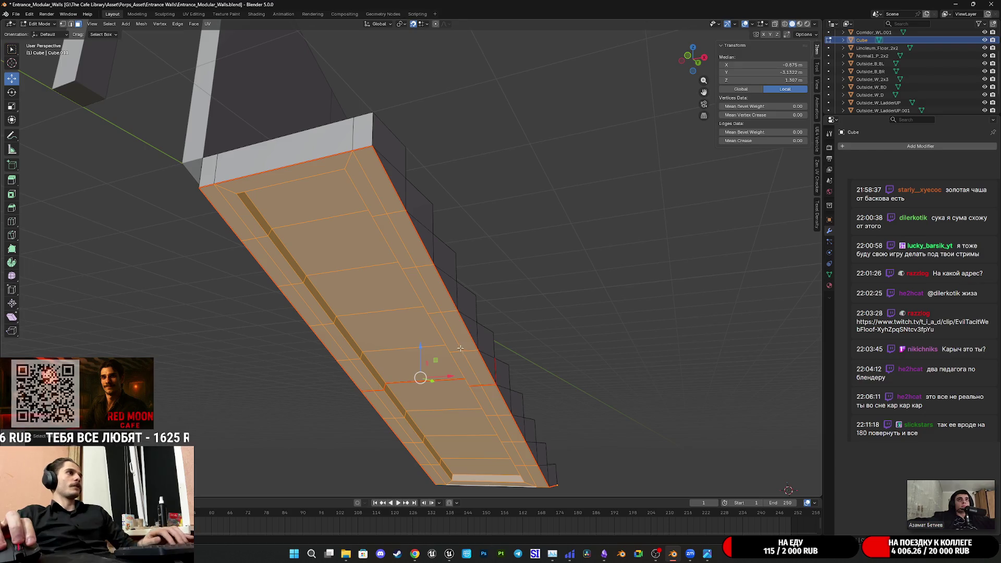
{"action": "key", "text": "x"}
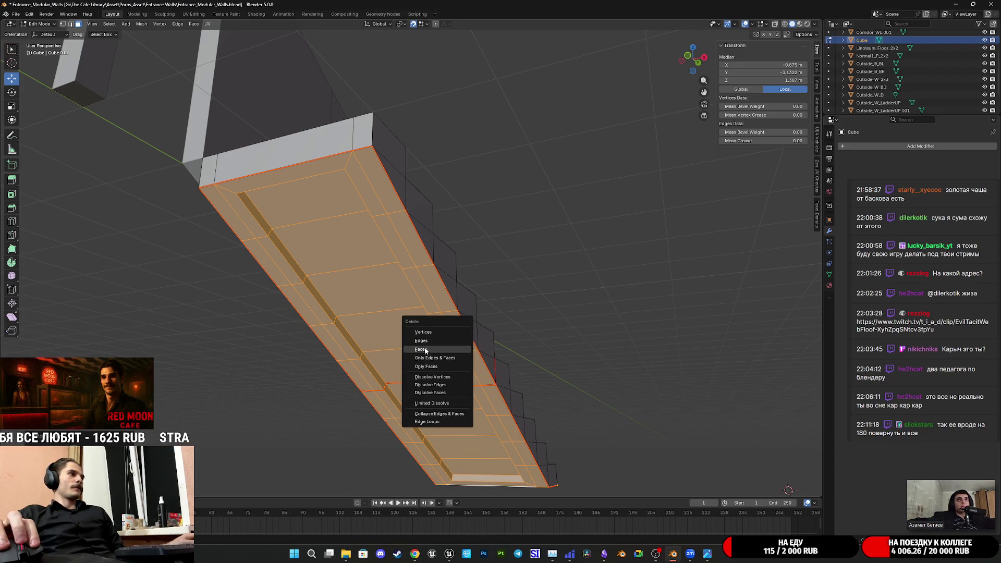
{"action": "left_click", "coordinate": [436, 350]}
{"action": "mouse_move", "coordinate": [436, 350]}
{"action": "middle_mouse_down", "text": "shift"}
{"action": "mouse_move", "coordinate": [427, 311]}
{"action": "mouse_move", "coordinate": [336, 306]}
{"action": "mouse_move", "coordinate": [363, 306]}
{"action": "middle_mouse_up", "text": "shift"}
{"action": "mouse_move", "coordinate": [240, 95]}
{"action": "middle_mouse_down"}
{"action": "mouse_move", "coordinate": [414, 312]}
{"action": "mouse_move", "coordinate": [421, 280]}
{"action": "mouse_move", "coordinate": [121, 49]}
{"action": "middle_mouse_up"}
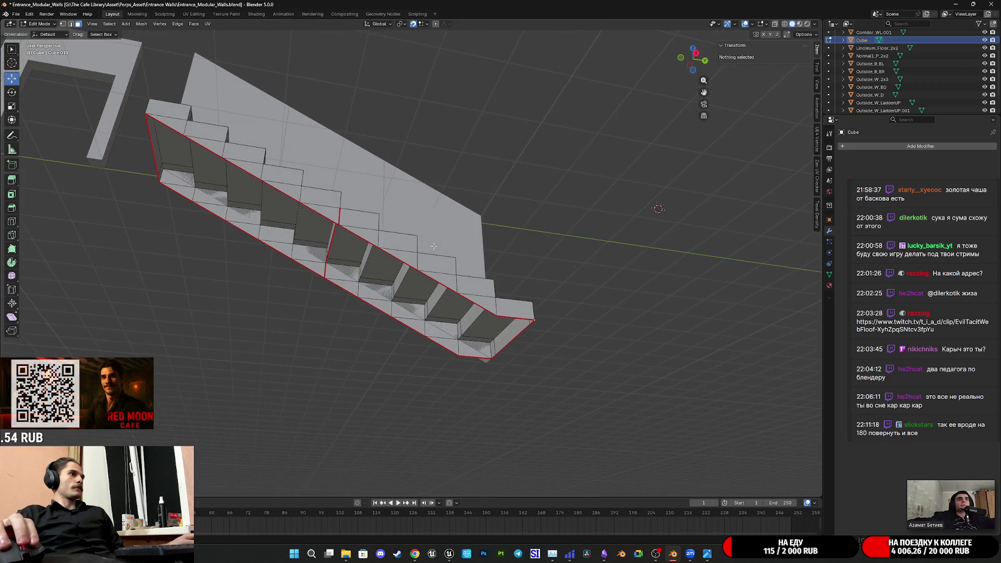
{"action": "left_click", "coordinate": [509, 340]}
{"action": "mouse_move", "coordinate": [509, 339]}
{"action": "middle_mouse_down"}
{"action": "mouse_move", "coordinate": [491, 345]}
{"action": "mouse_move", "coordinate": [472, 377]}
{"action": "middle_mouse_up"}
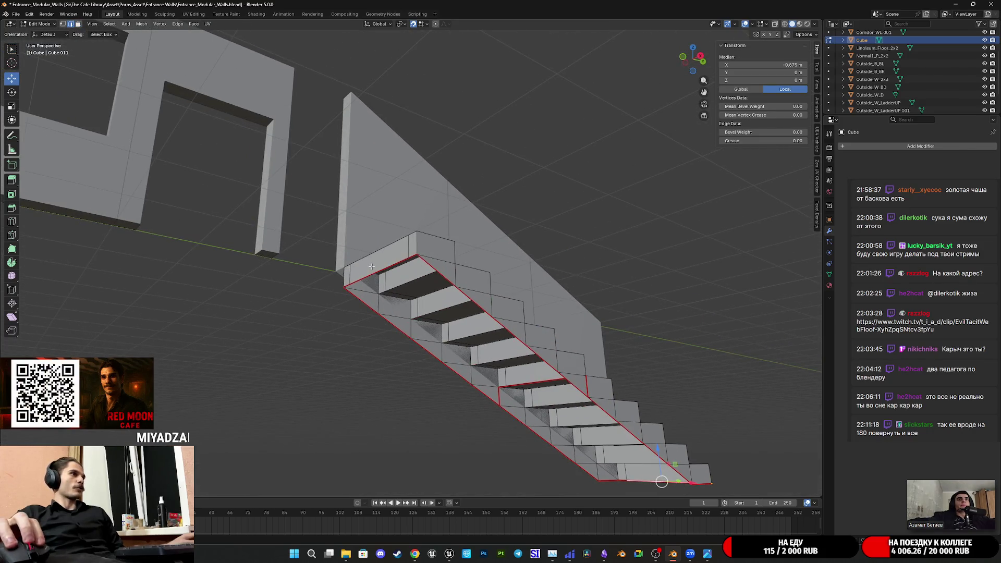